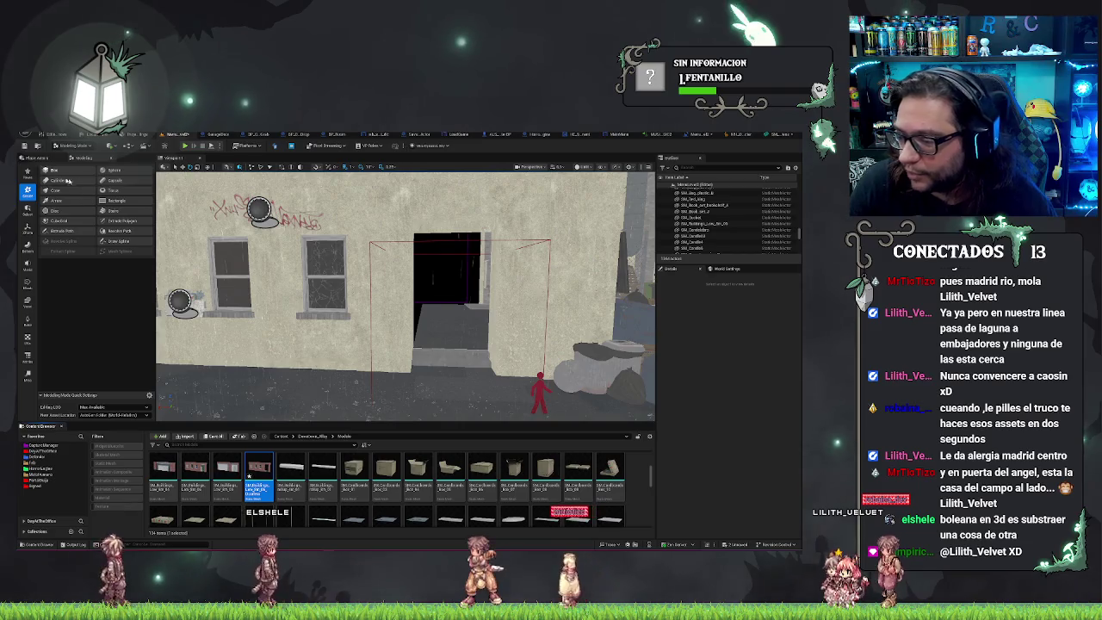
Turn the viewport camera toward the wall, crates and dark doorway
mouse_move(404, 293)
left_mouse_down()
mouse_move(447, 293)
mouse_move(404, 276)
mouse_move(405, 224)
mouse_move(379, 224)
left_mouse_up()
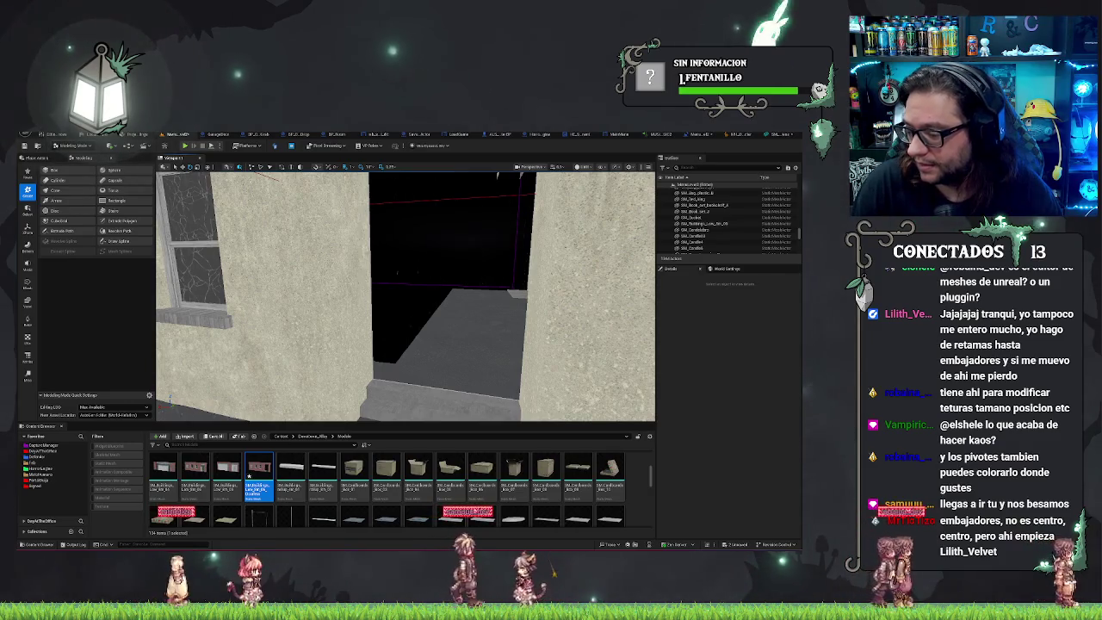
Back the camera away to frame the building wall, doorway, window and bins
left_click_drag(385, 287, 299, 267)
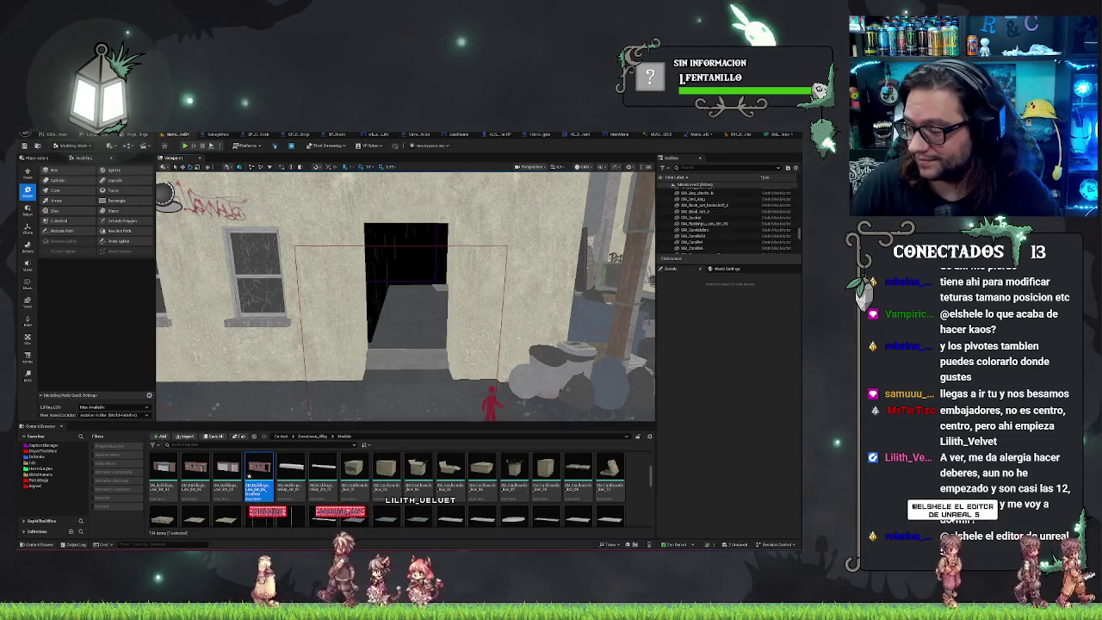
left_click_drag(301, 267, 294, 253)
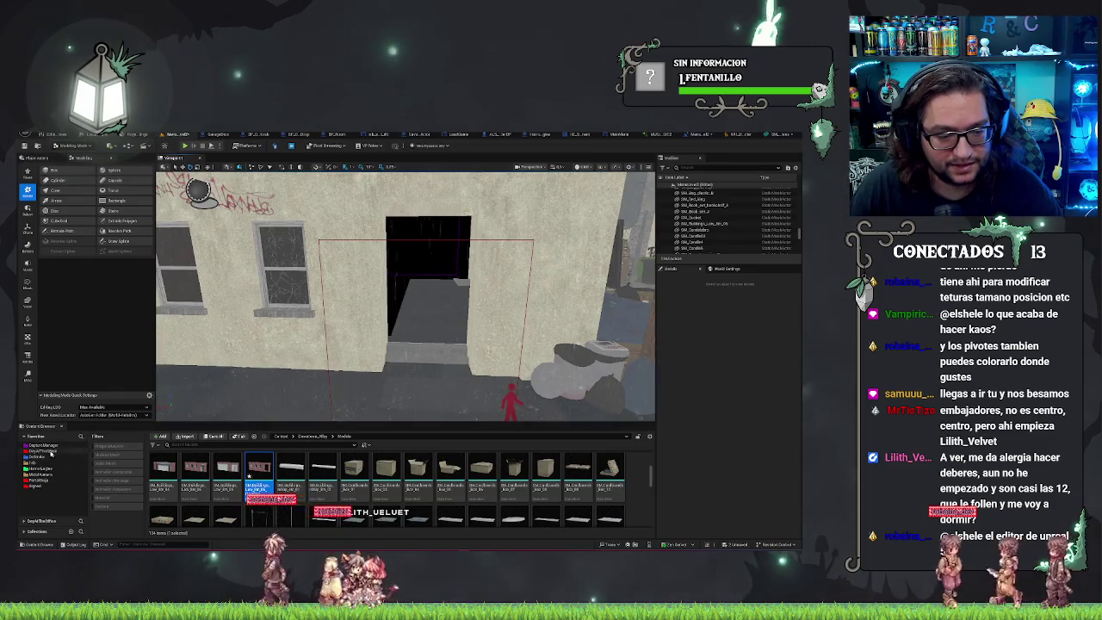
Search the top-level Content folder for 'door' with only the Static Mesh filter on
left_click(23, 521)
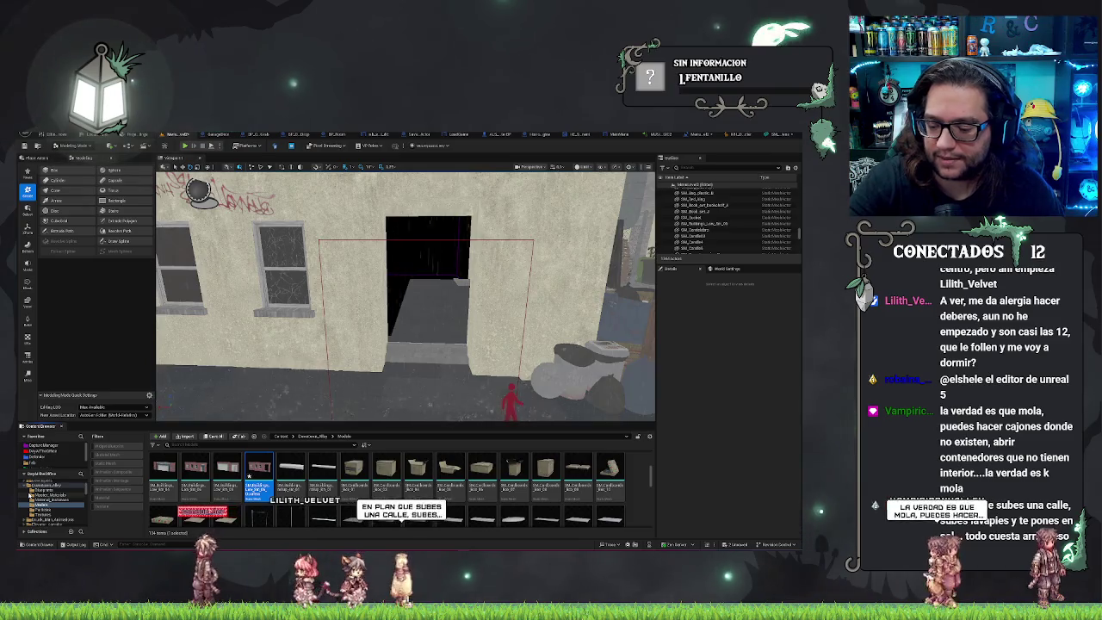
left_click(31, 487)
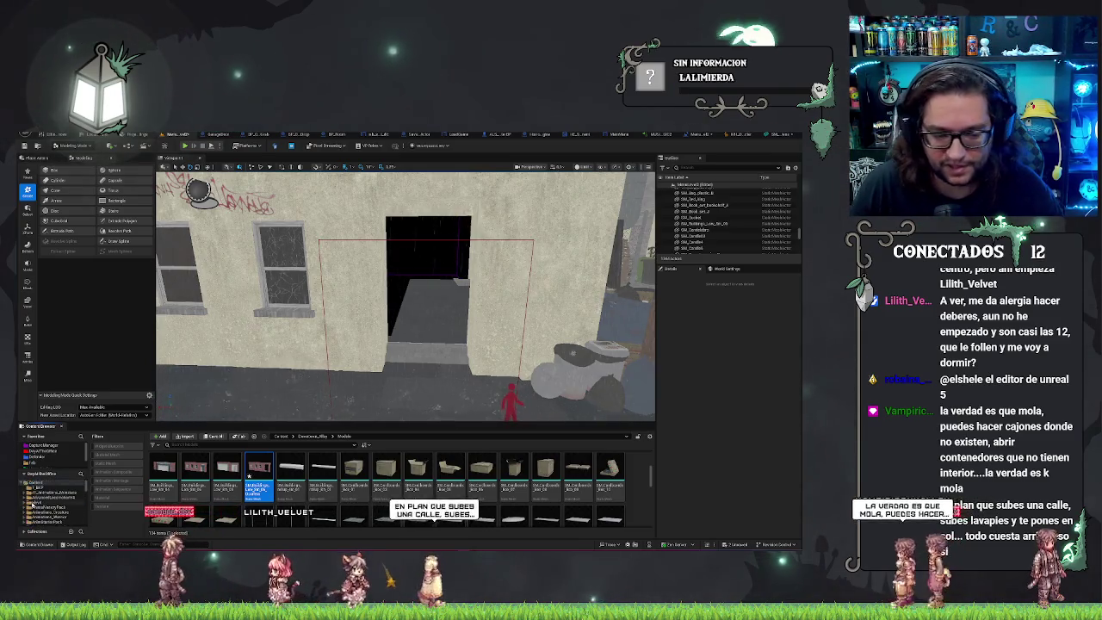
left_click(280, 436)
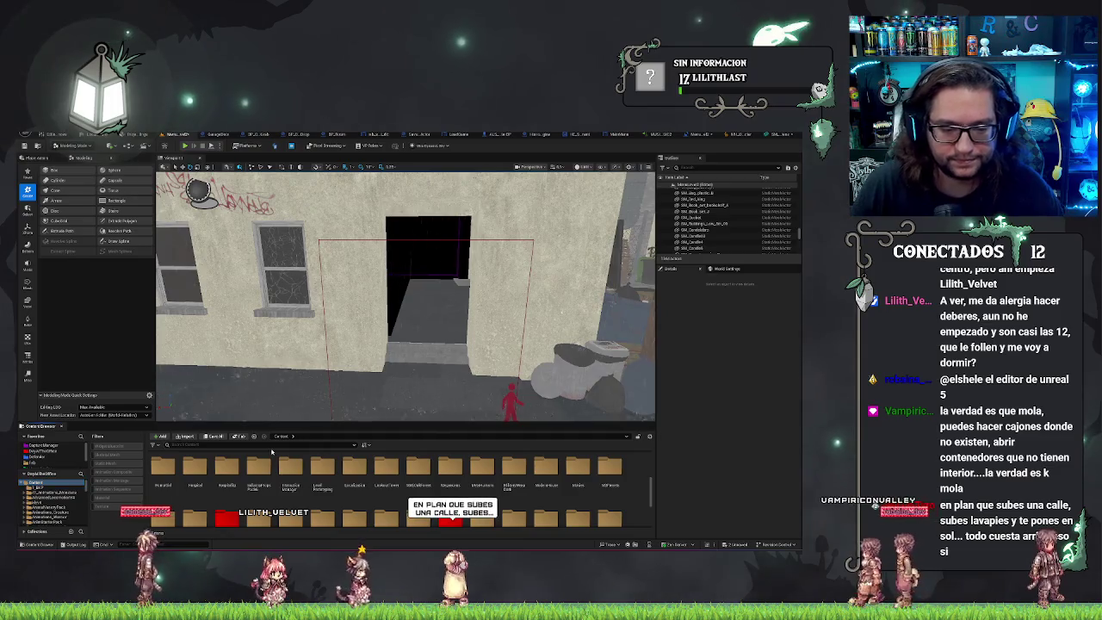
type("door")
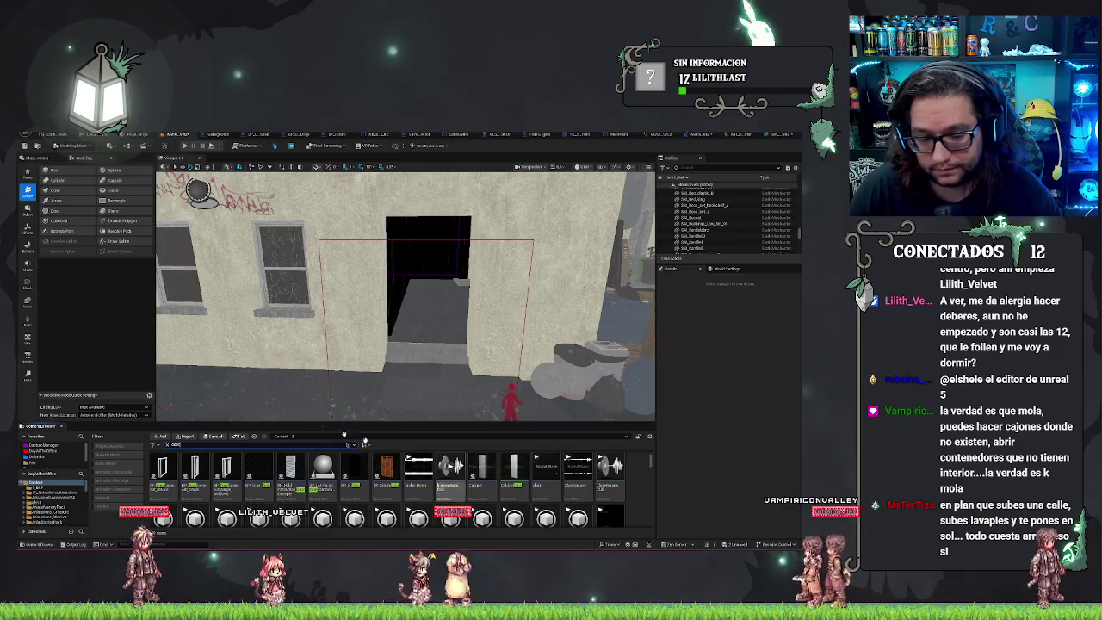
left_click(115, 465)
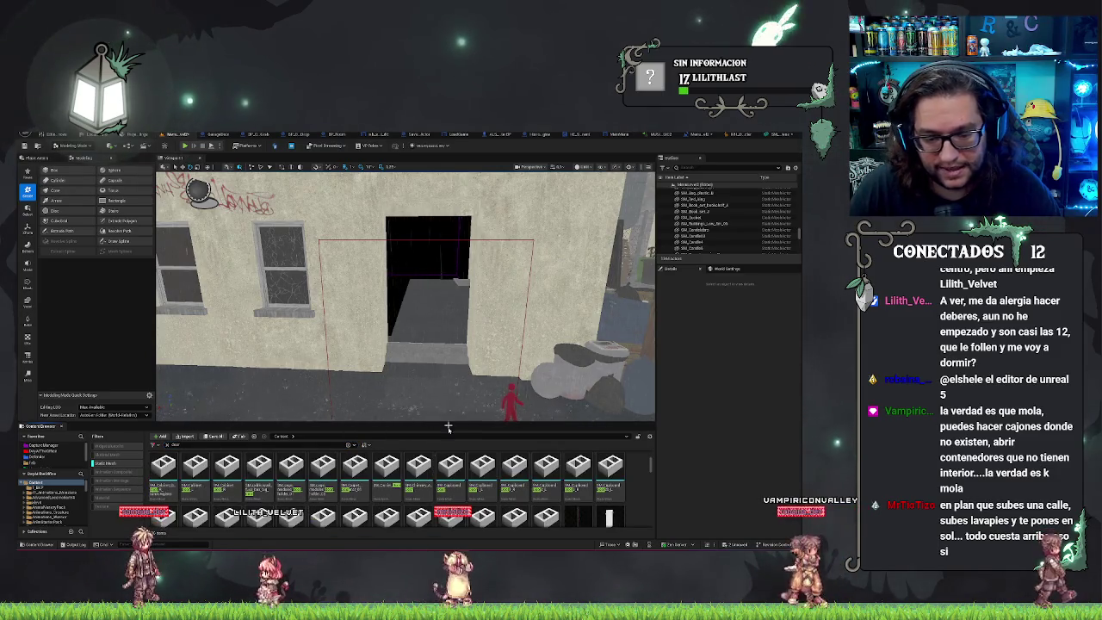
Drag the white door mesh from the results into the alley doorway
mouse_move(523, 478)
scroll(583, 484, "down", 2)
scroll(621, 488, "down", 3)
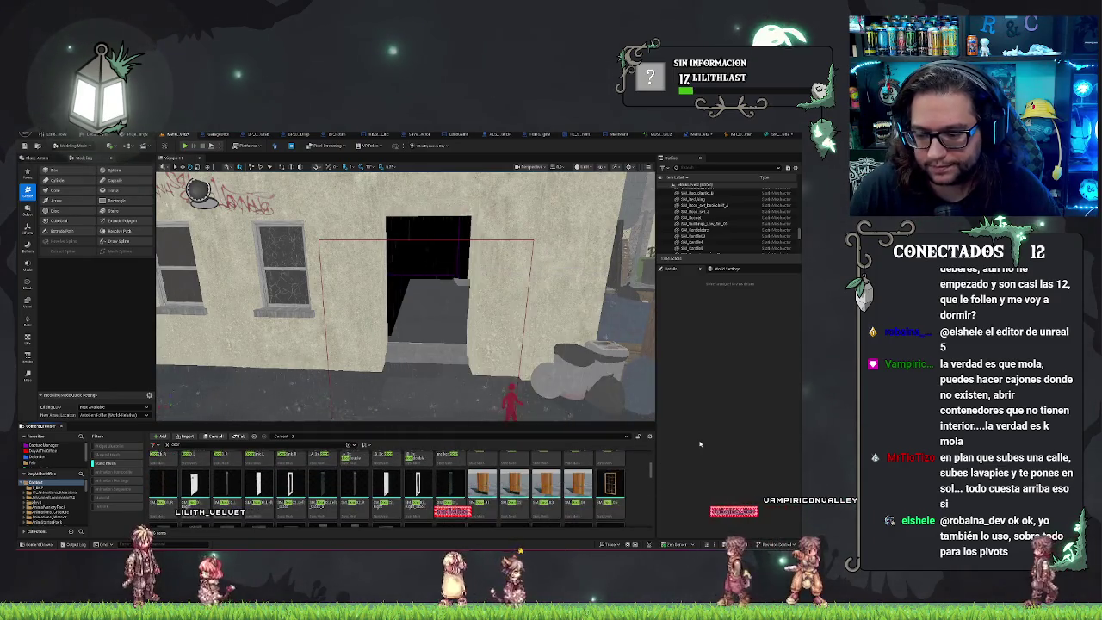
scroll(611, 474, "down", 2)
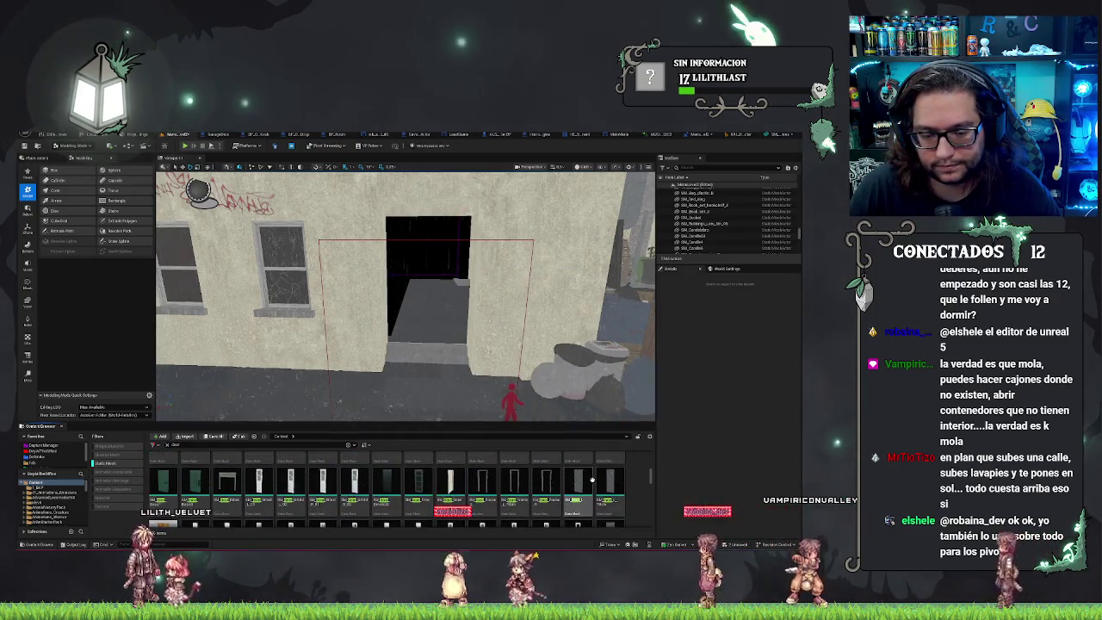
mouse_move(589, 500)
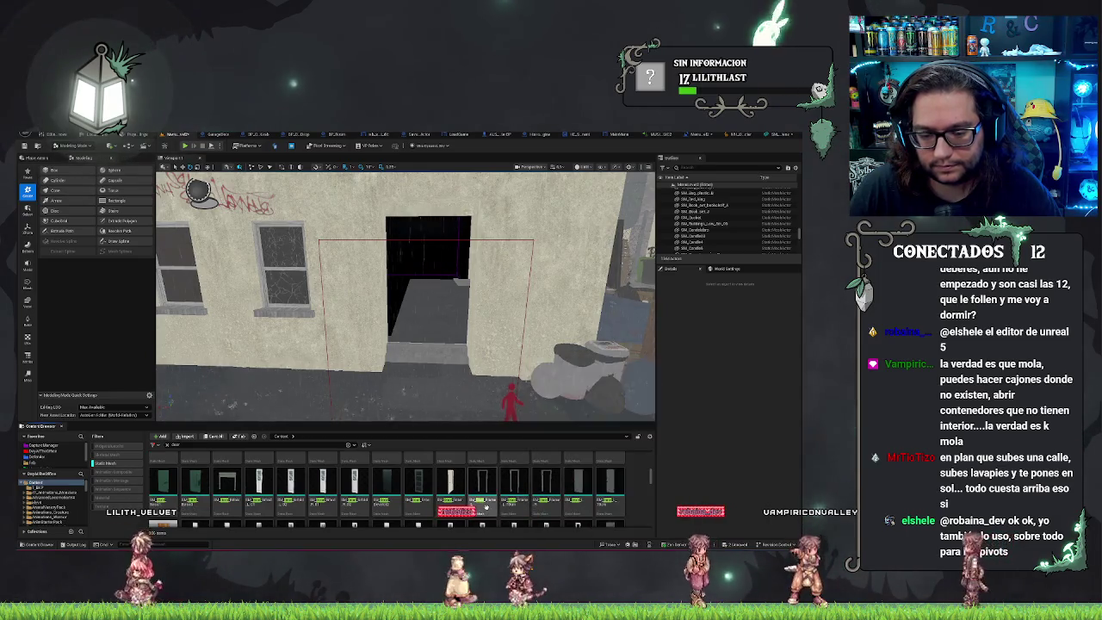
mouse_move(363, 499)
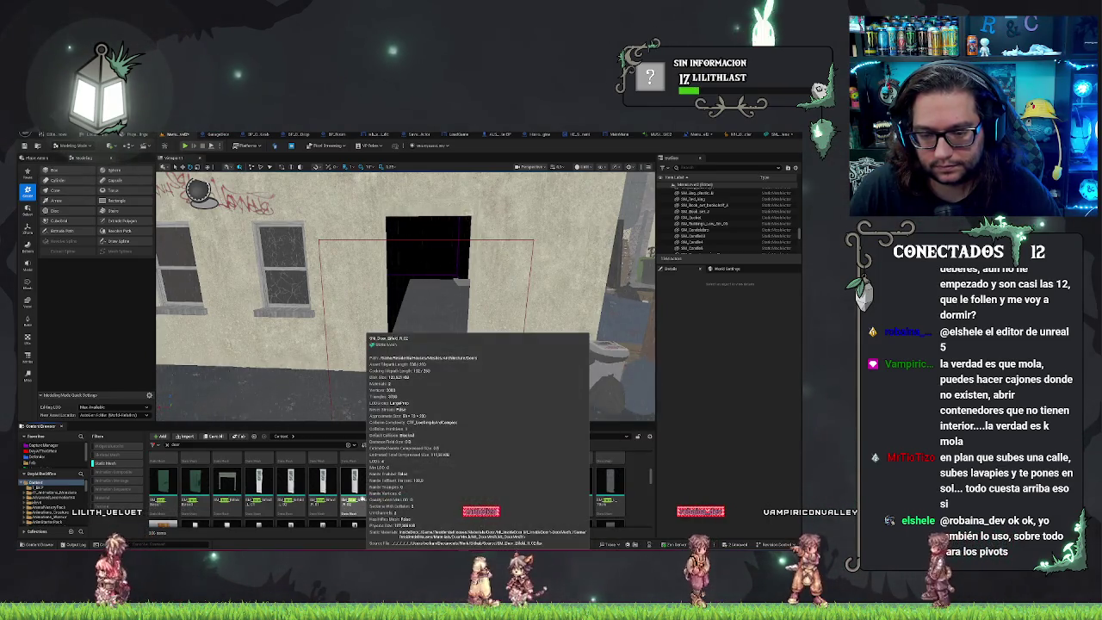
mouse_move(363, 498)
left_mouse_down()
mouse_move(428, 377)
mouse_move(418, 396)
left_mouse_up()
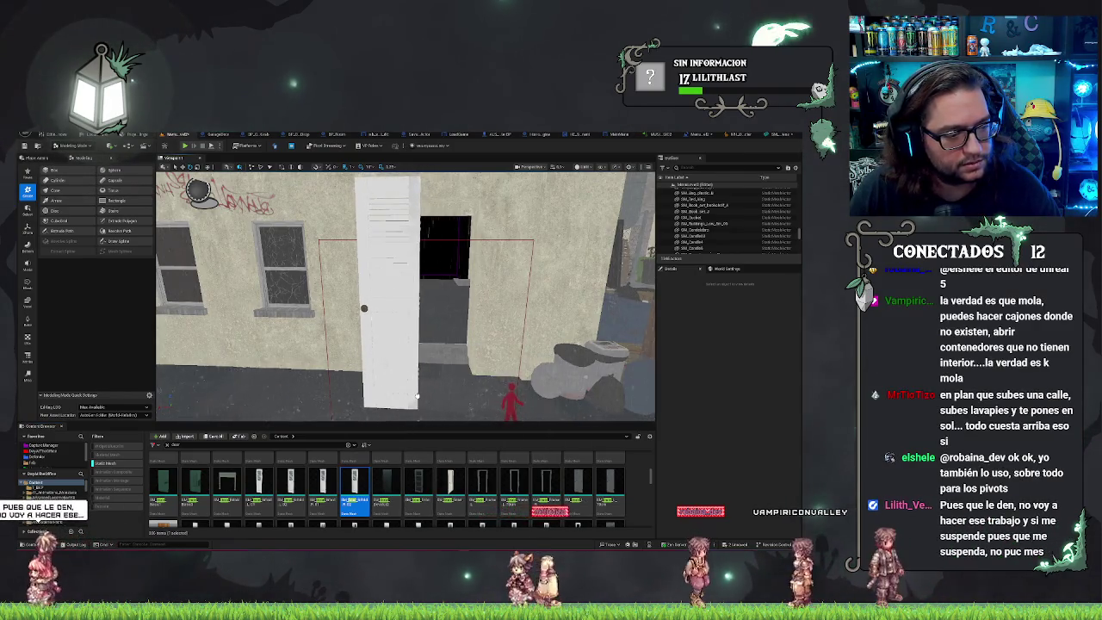
Replace the trial white door with a door-frame mesh in the wall opening
left_click_drag(418, 396, 418, 396)
key("ctrl+z")
scroll(537, 487, "down", 2)
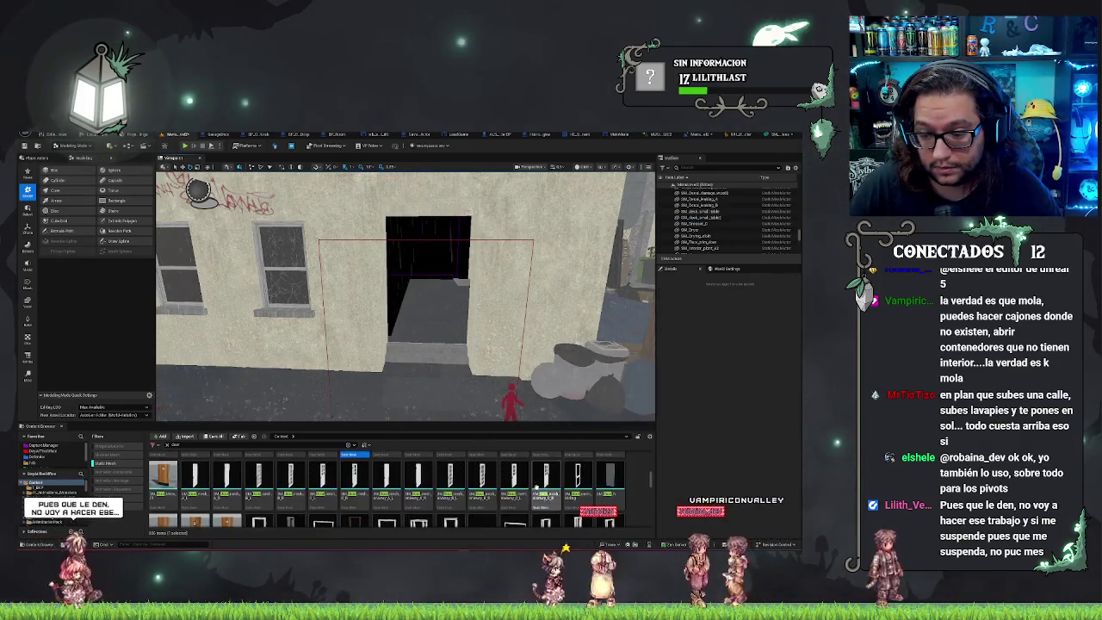
mouse_move(583, 469)
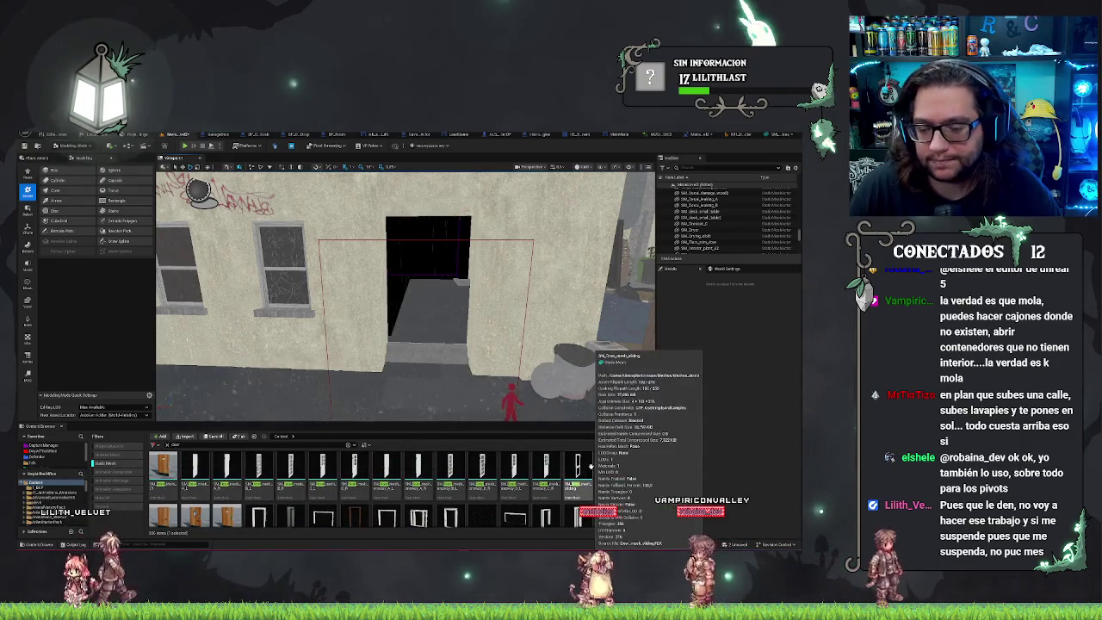
scroll(562, 484, "down", 1)
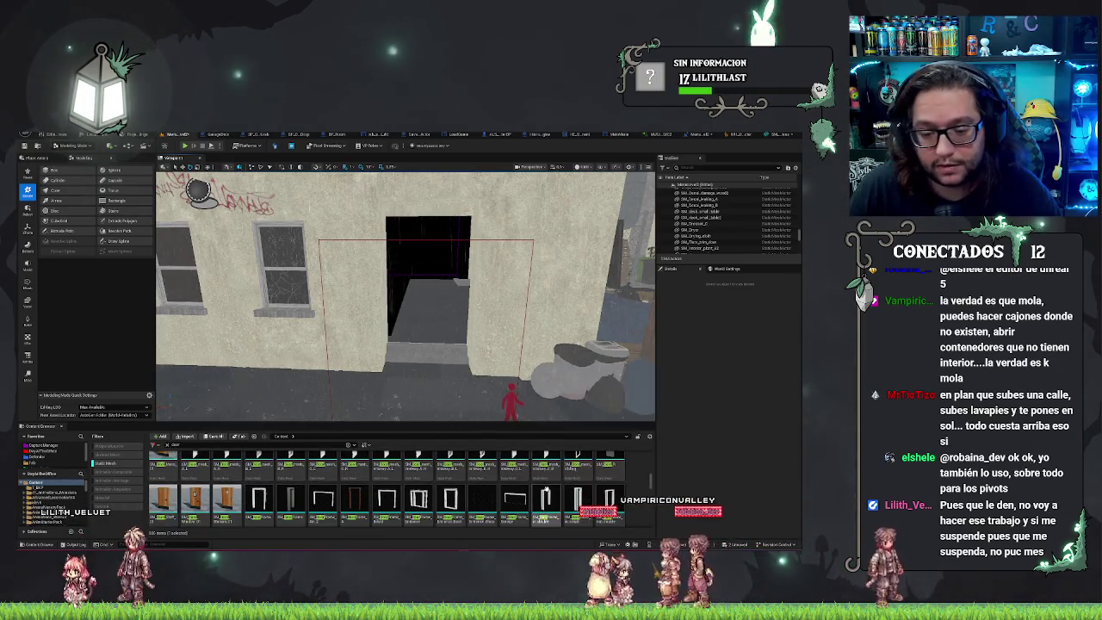
mouse_move(422, 488)
left_mouse_down()
mouse_move(406, 392)
mouse_move(384, 428)
left_mouse_up()
key("Delete")
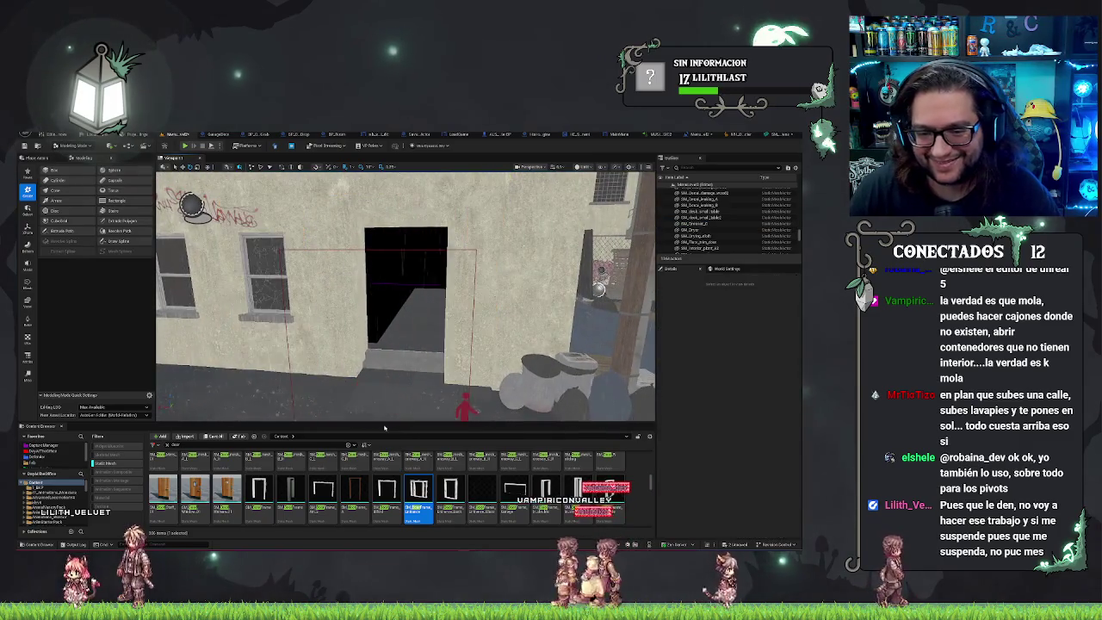
scroll(412, 505, "down", 2)
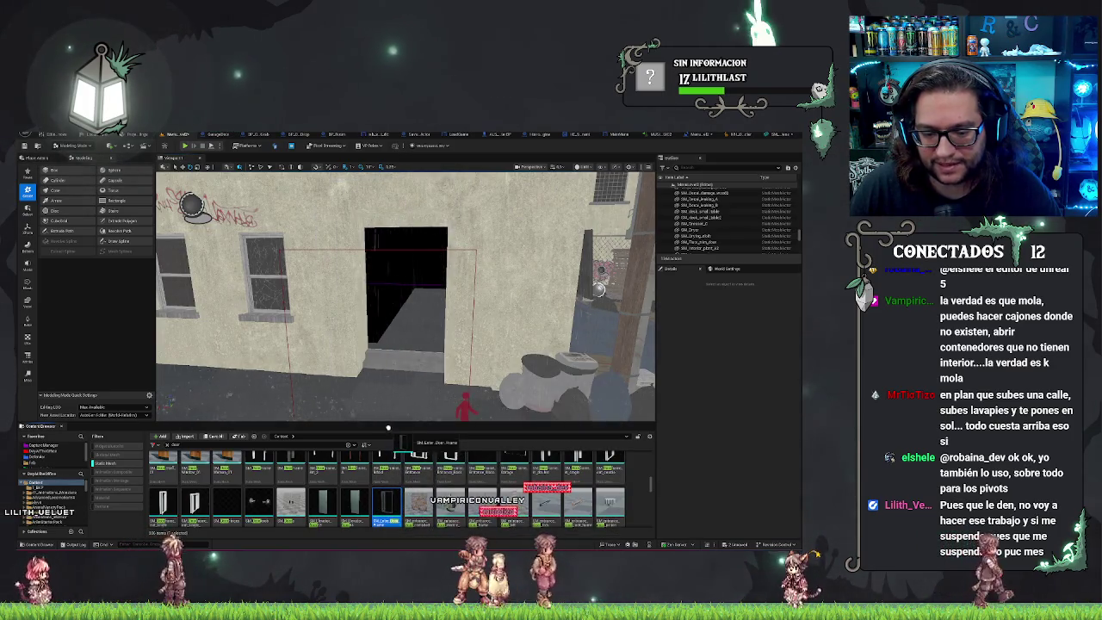
key("ctrl+z")
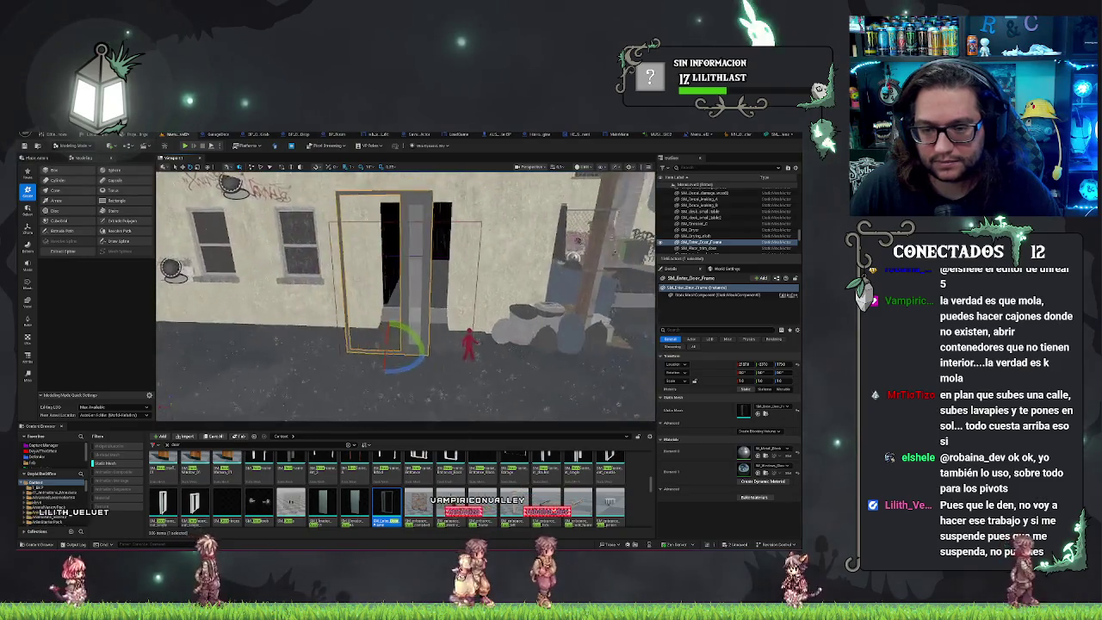
Try rotating and moving the door frame, then undo back into the wall opening
key("e")
left_click_drag(435, 353, 449, 356)
scroll(449, 355, "up", 3)
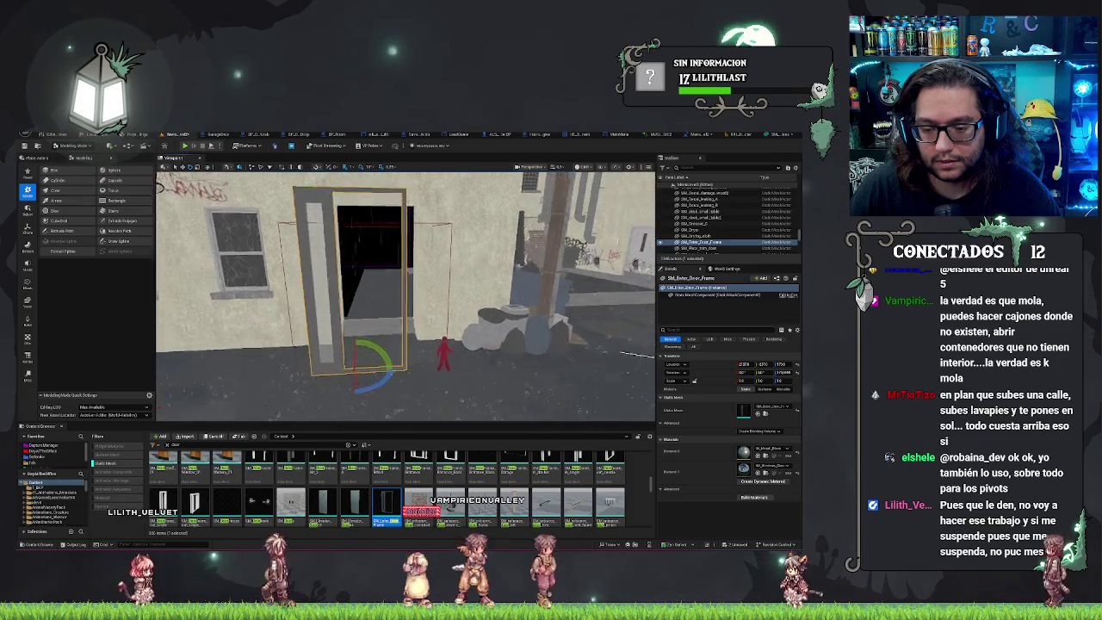
key("f")
key("w")
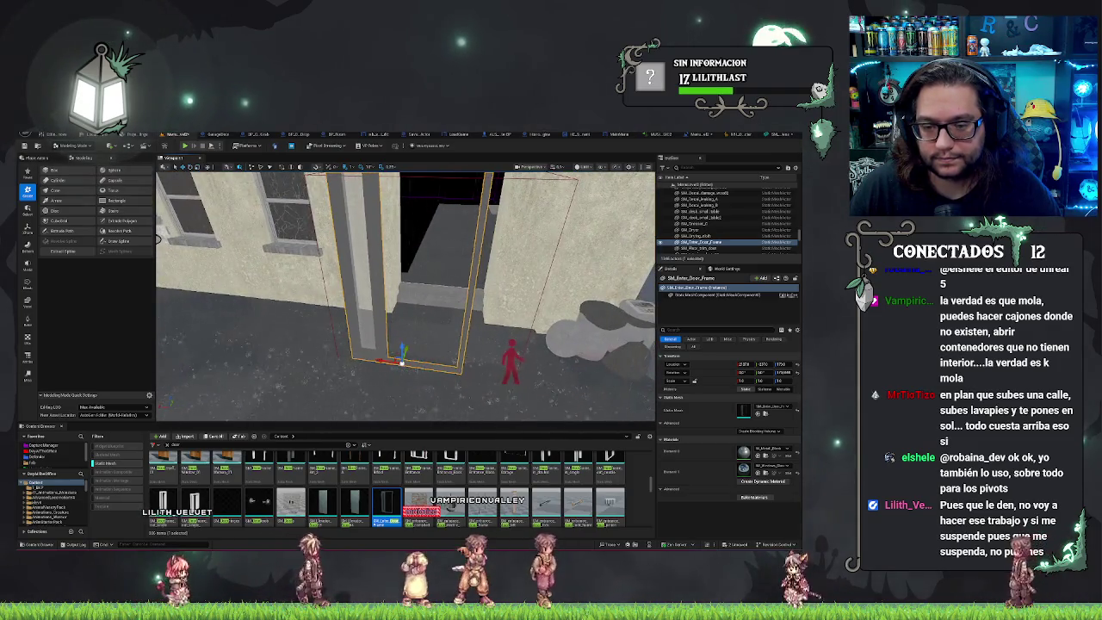
left_click_drag(432, 347, 432, 312)
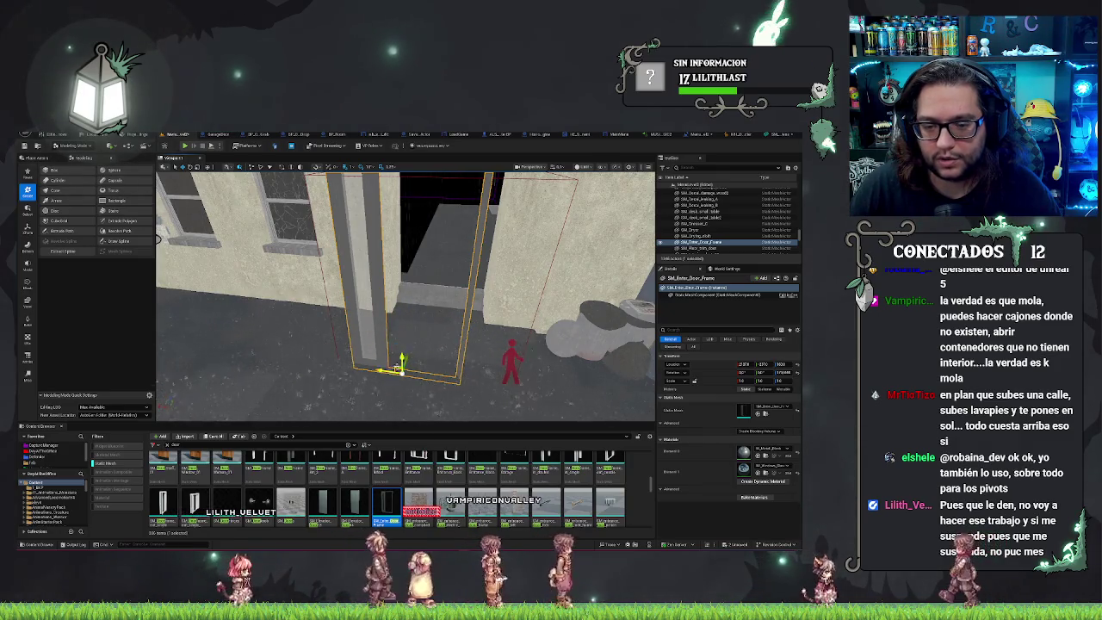
key("ctrl+z")
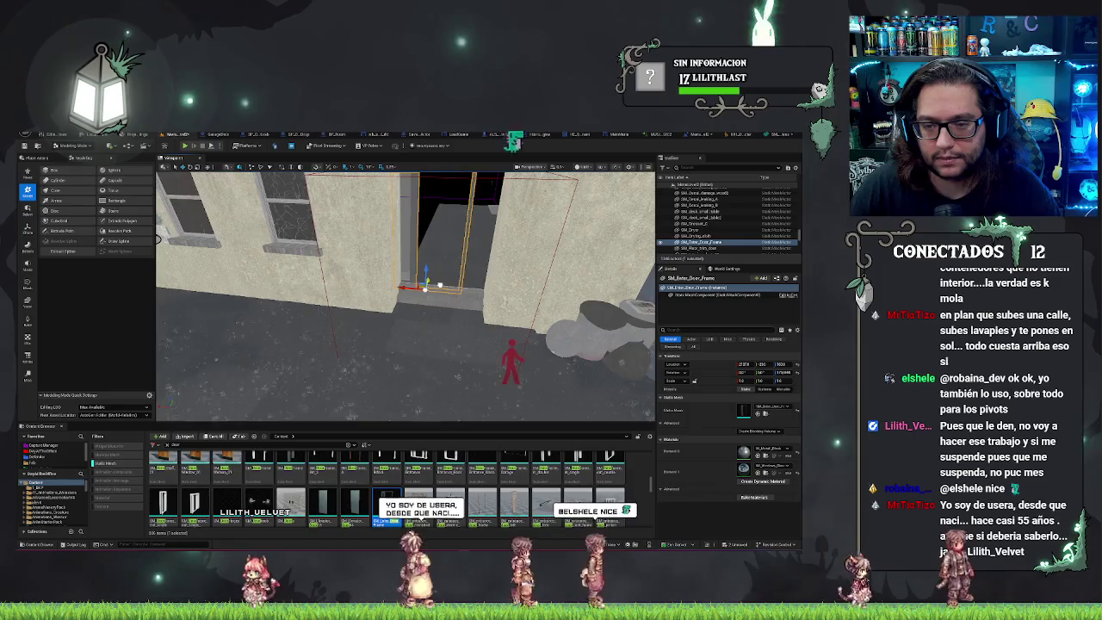
key("ctrl+z")
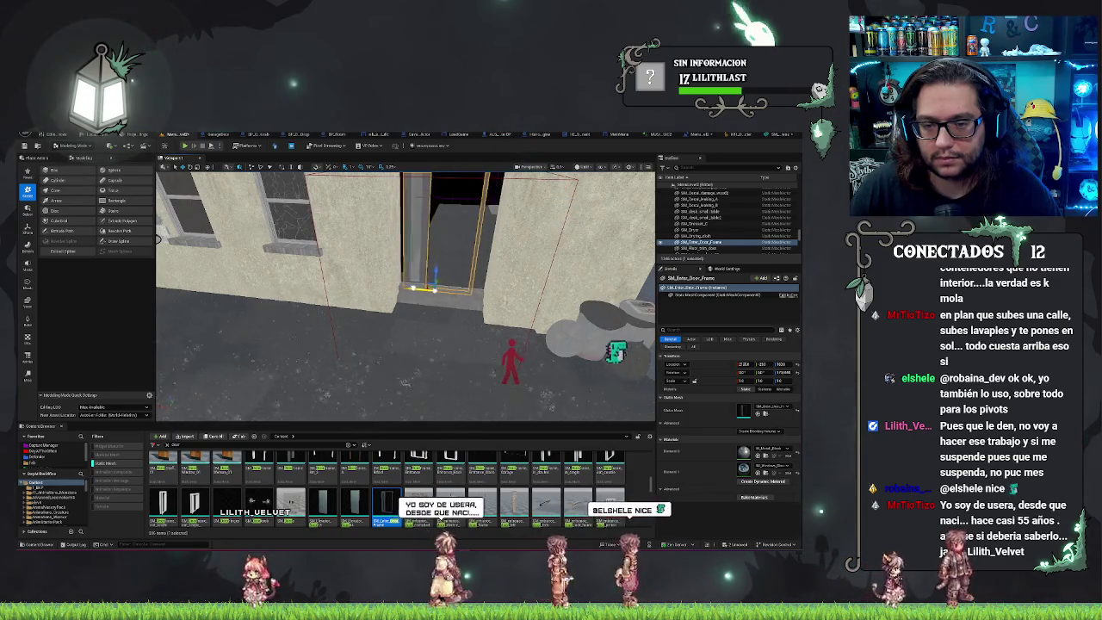
Slide the door frame along X flush into the opening, checking it from the front
left_click_drag(404, 293, 395, 222)
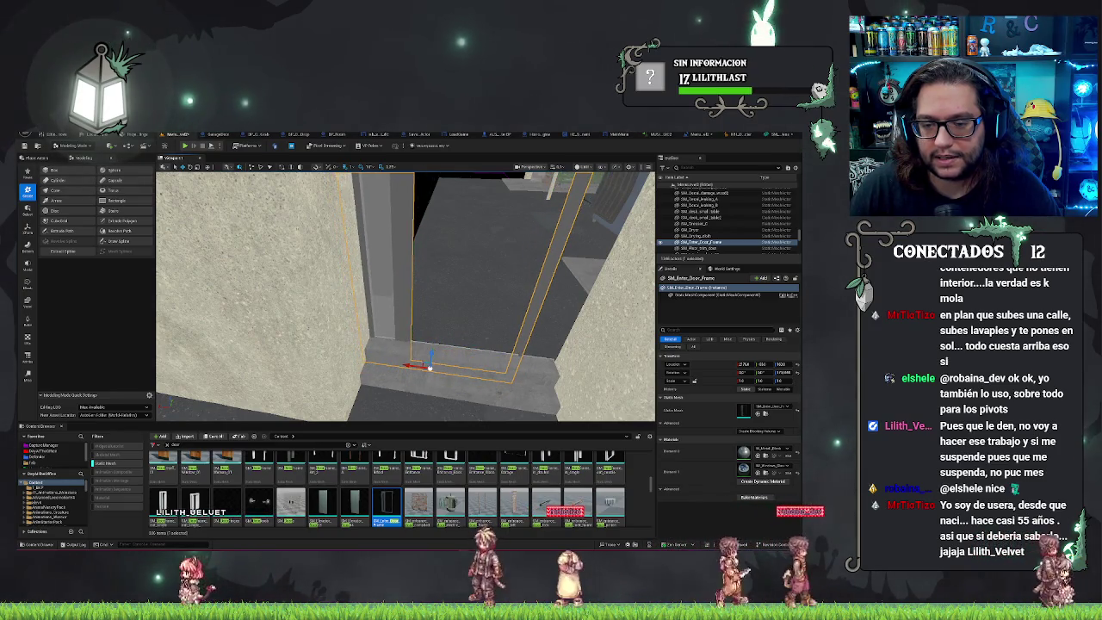
left_click_drag(395, 223, 398, 180)
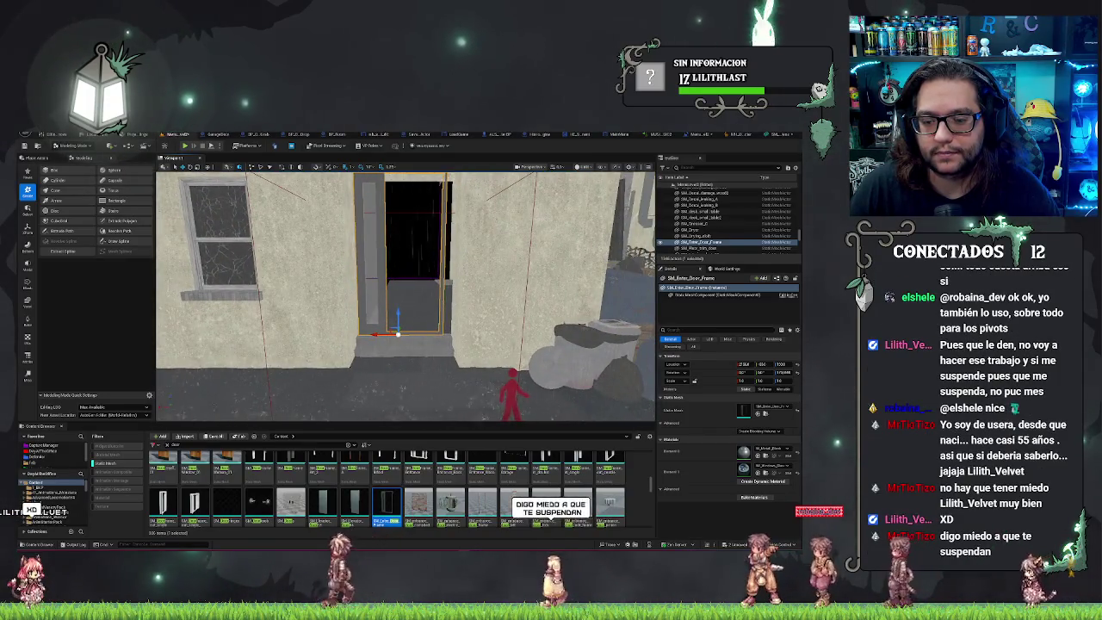
key("e")
key("w")
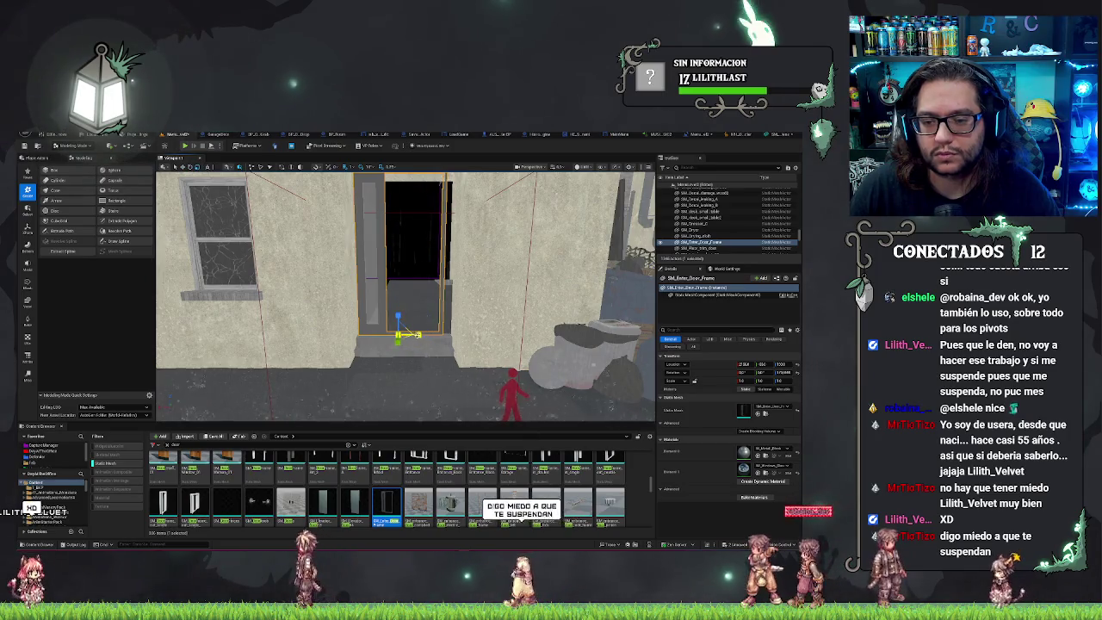
key("ctrl+z")
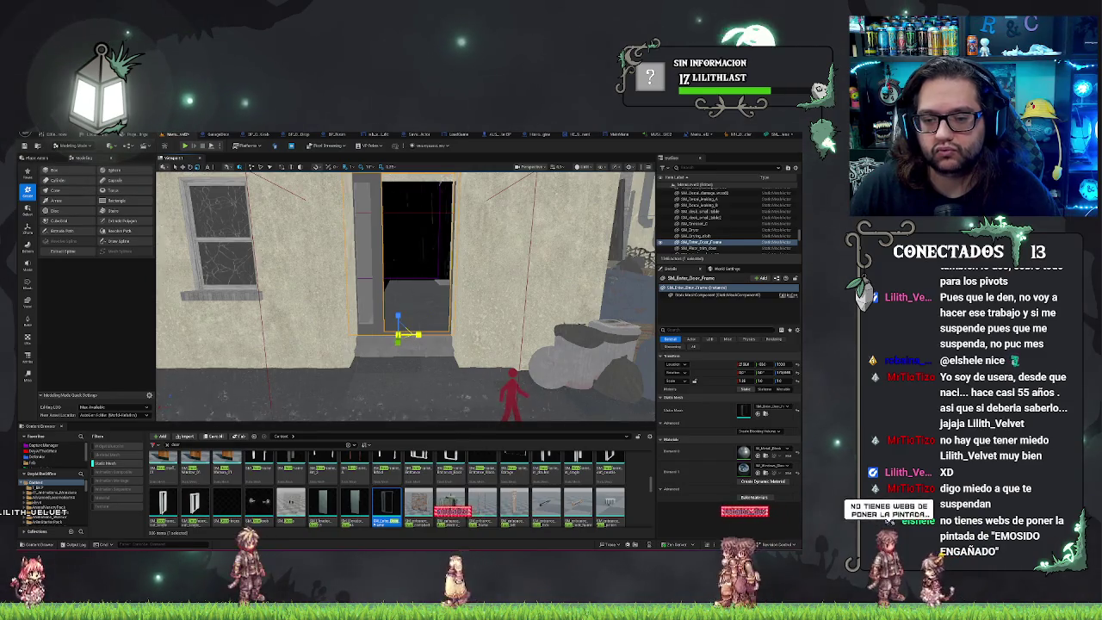
left_click_drag(415, 334, 412, 335)
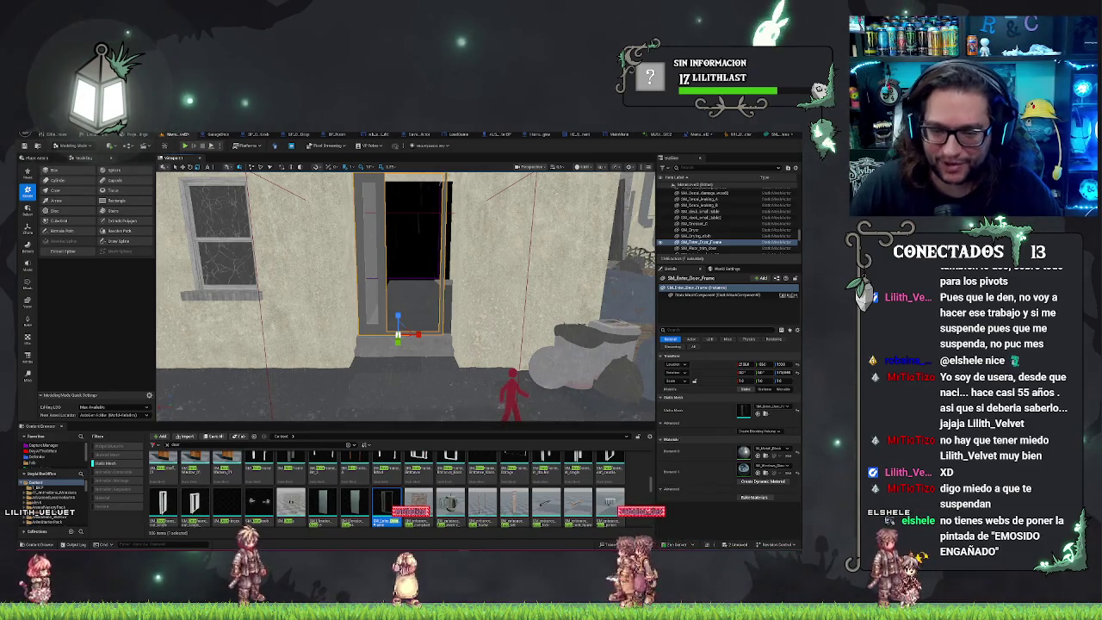
scroll(468, 334, "up", 3)
scroll(468, 334, "up", 1)
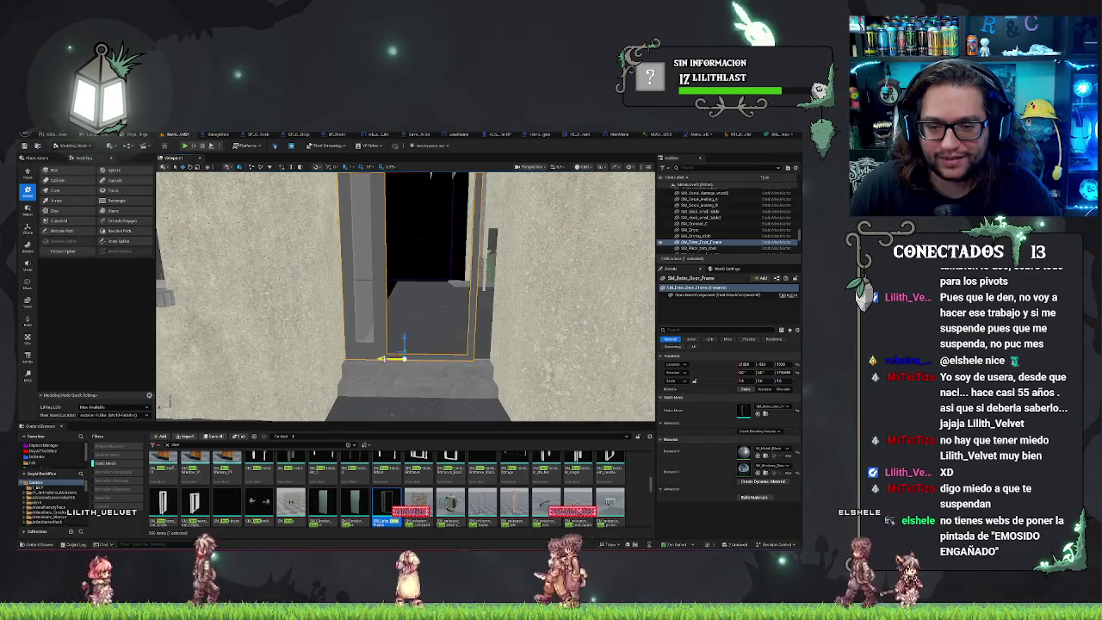
scroll(469, 334, "down", 5)
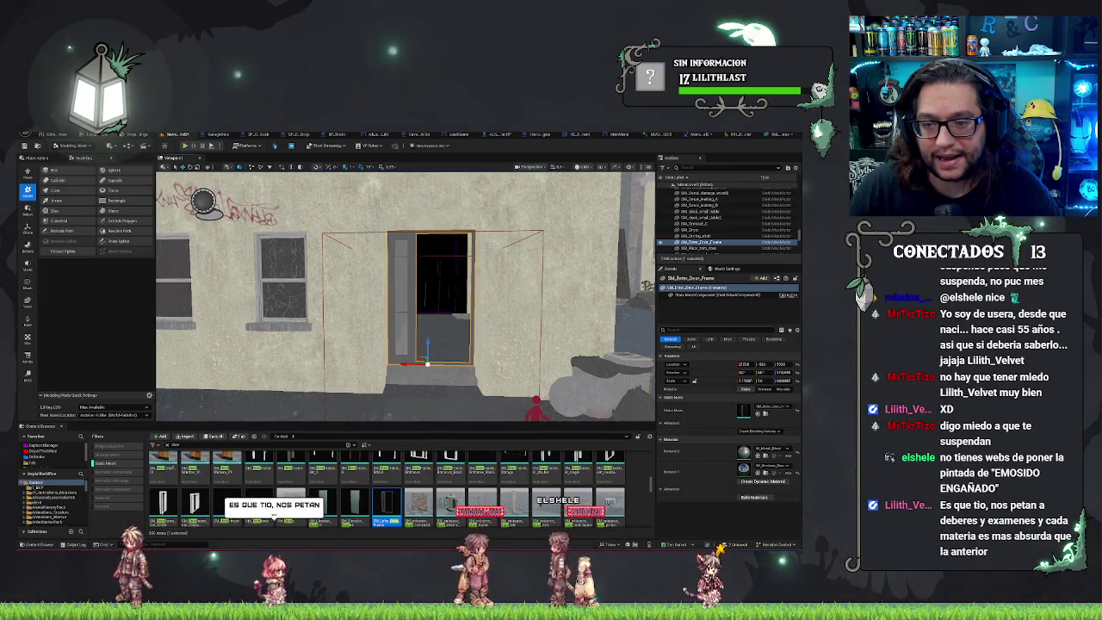
key("Escape")
Fly the camera through the doorway to check the passage past the frame
key("w")
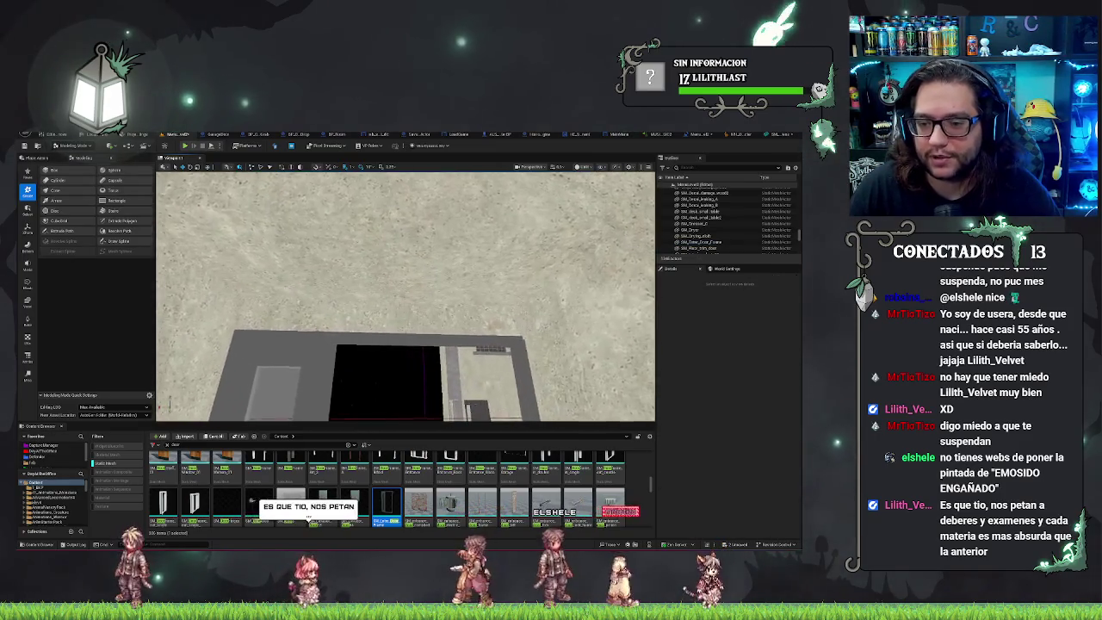
key("w")
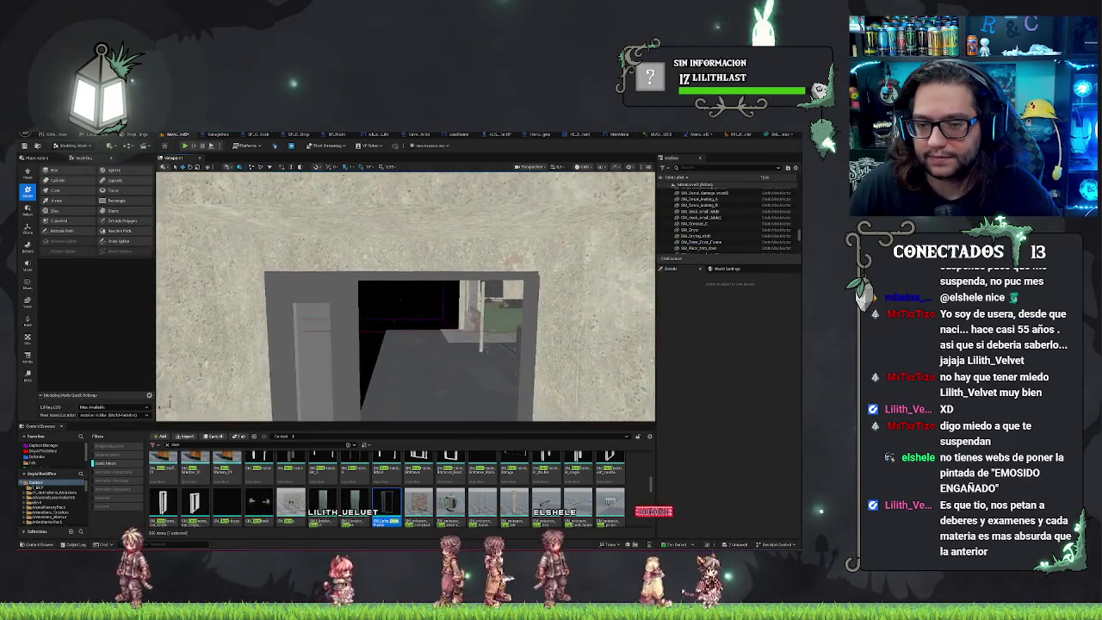
key("w")
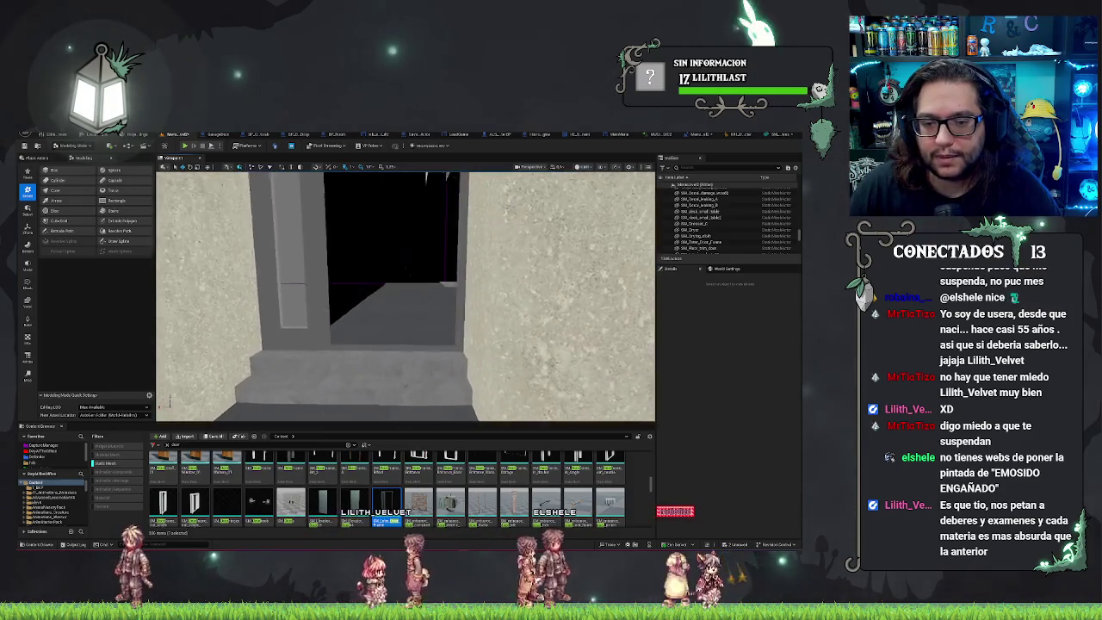
key("w")
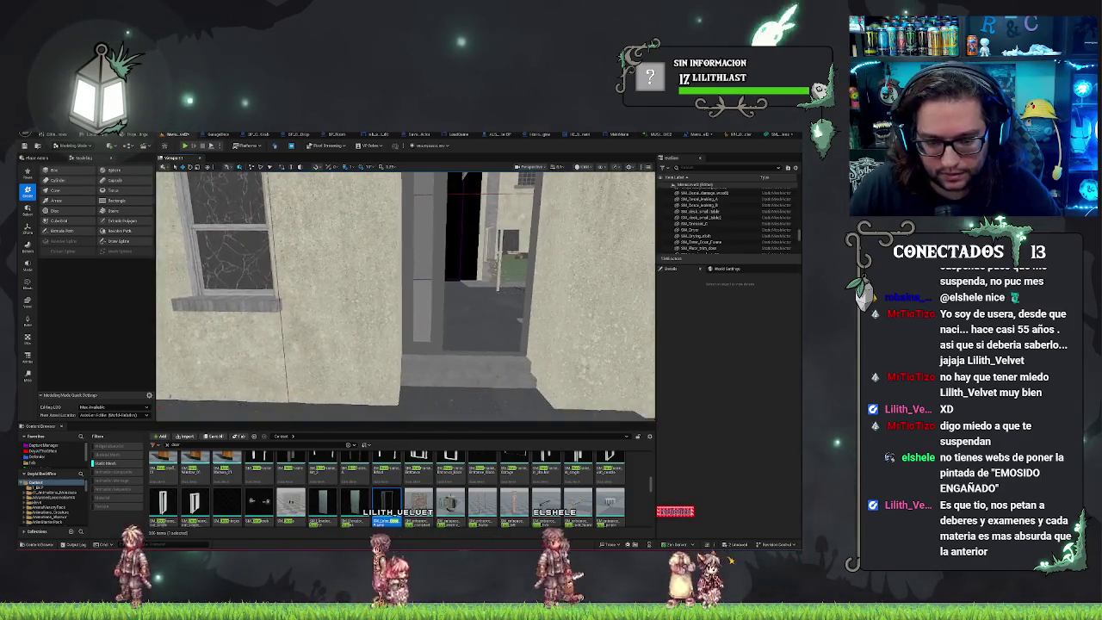
Place SM_Door_Enter from the Modularhouse Meshes folder and move it right along X
right_click(386, 505)
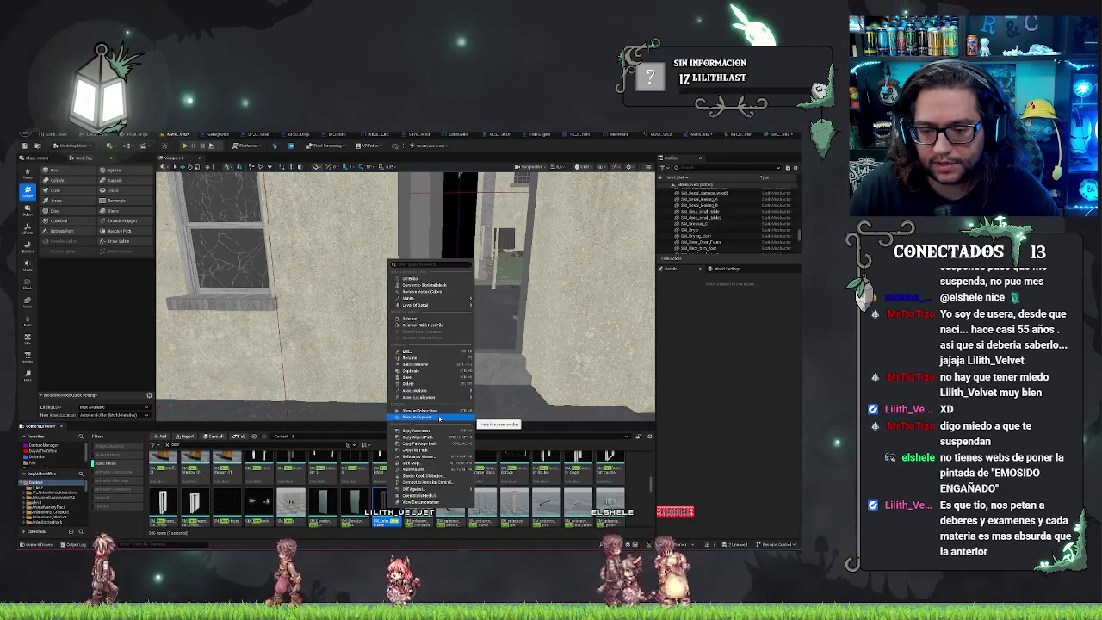
left_click(440, 419)
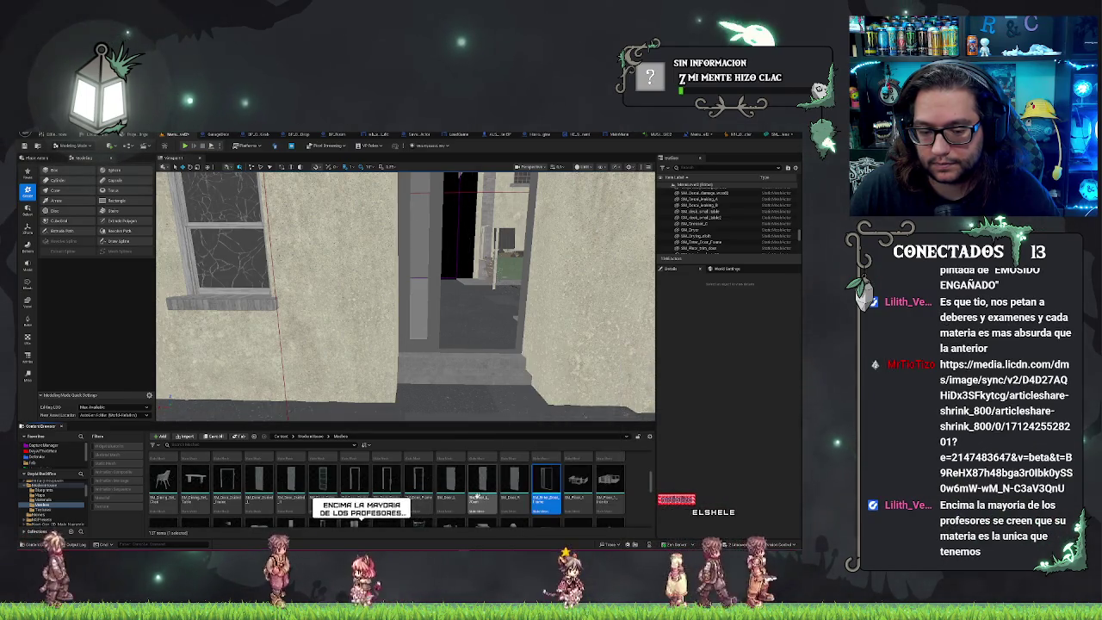
mouse_move(322, 481)
left_mouse_down()
mouse_move(455, 357)
mouse_move(485, 362)
left_mouse_up()
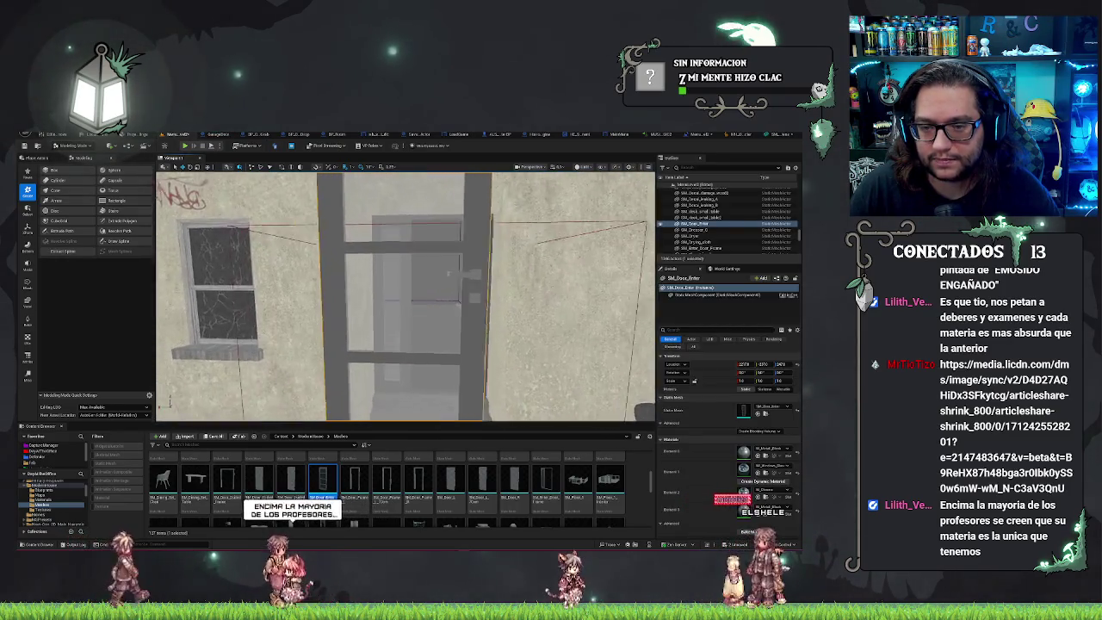
key("f")
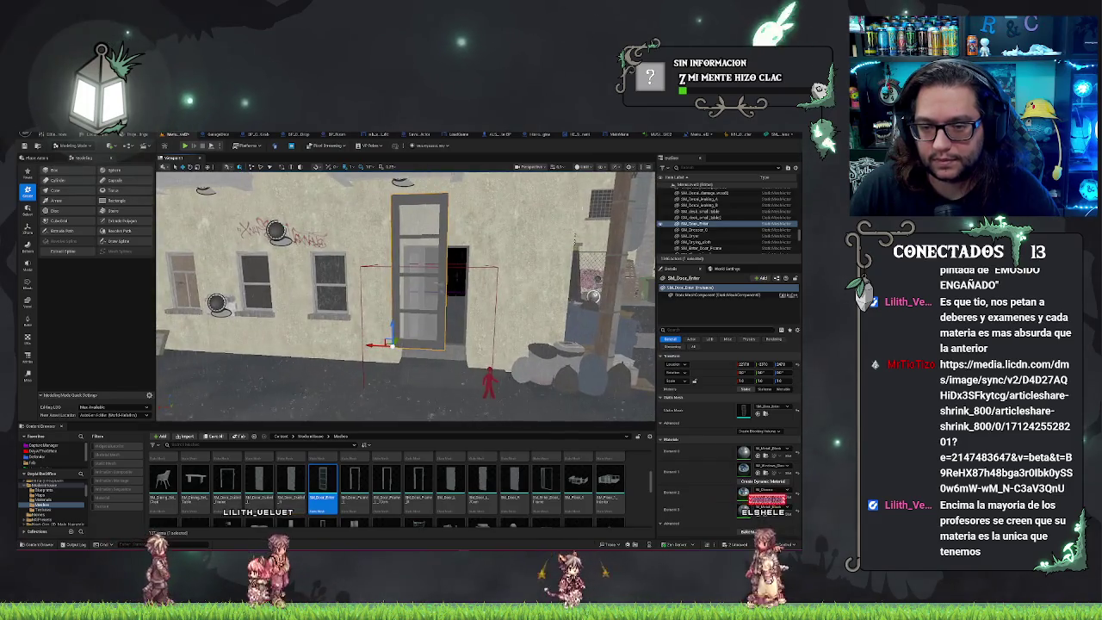
left_click_drag(378, 344, 494, 345)
Orbit around to inspect the entrance door beside its frame, then reselect the door
left_click(435, 297)
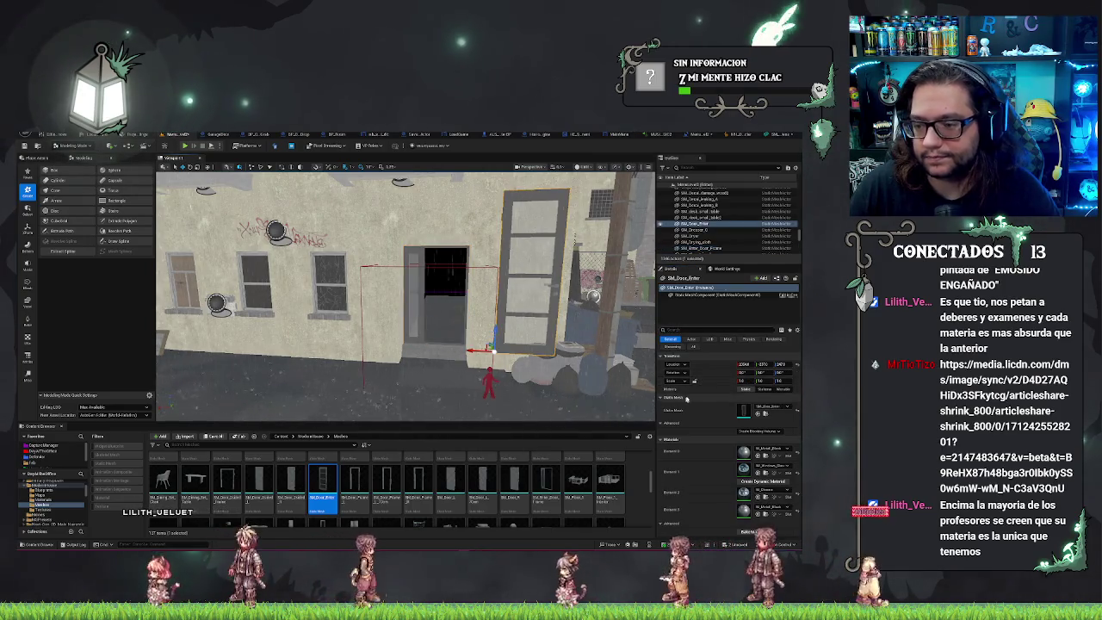
left_click(533, 285)
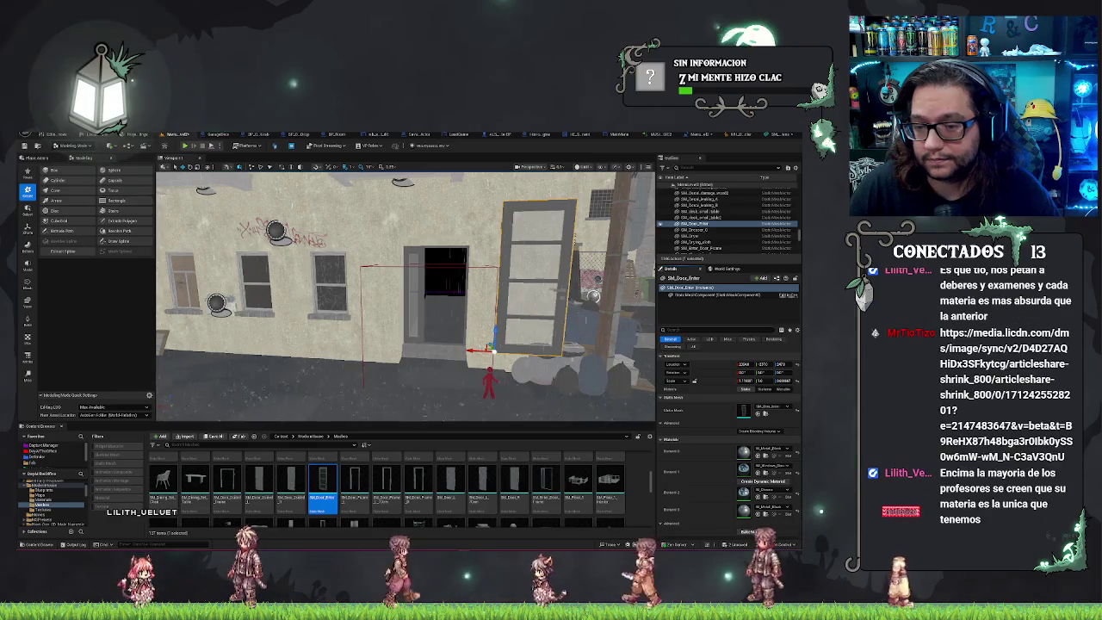
scroll(405, 297, "up", 5)
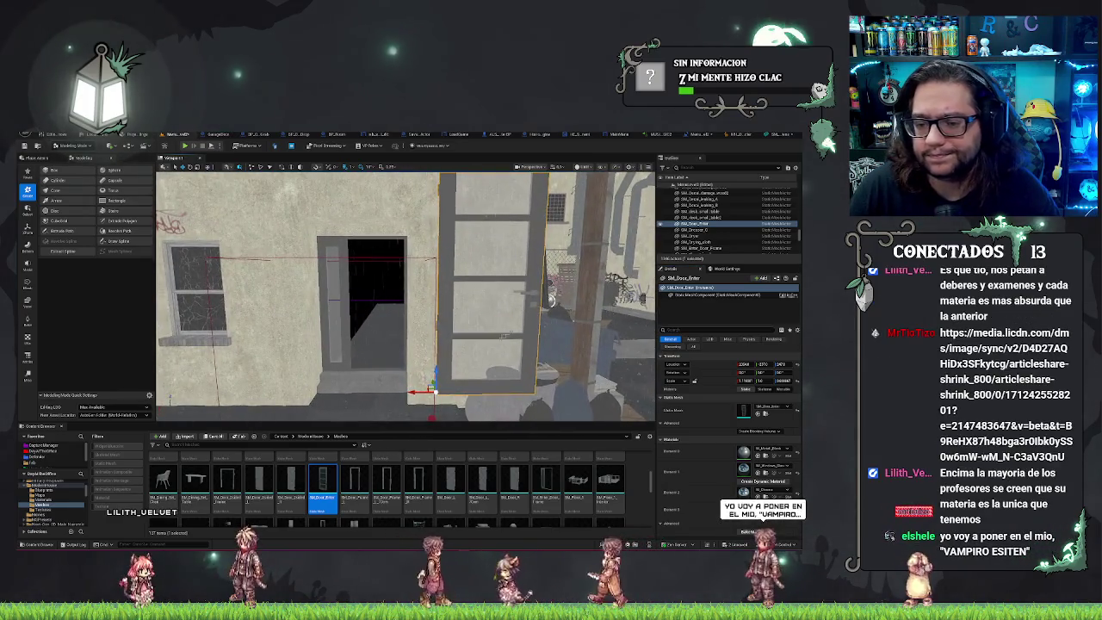
left_click_drag(404, 297, 310, 288)
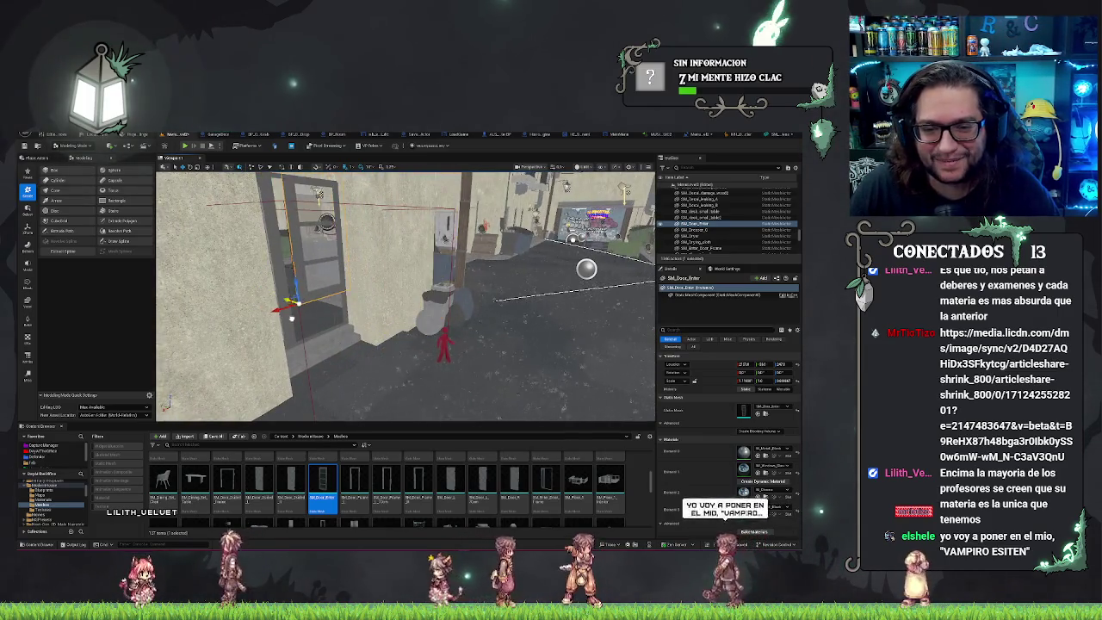
left_click_drag(405, 297, 371, 297)
mouse_move(384, 344)
left_mouse_down()
mouse_move(384, 308)
mouse_move(379, 383)
mouse_move(369, 401)
mouse_move(349, 402)
left_mouse_up()
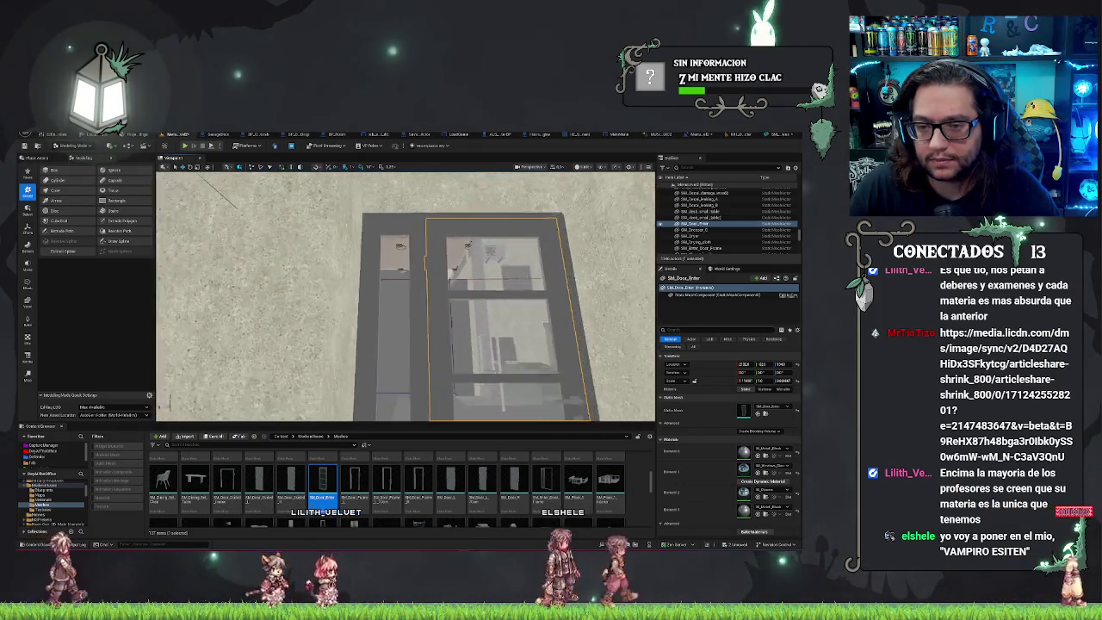
key("Escape")
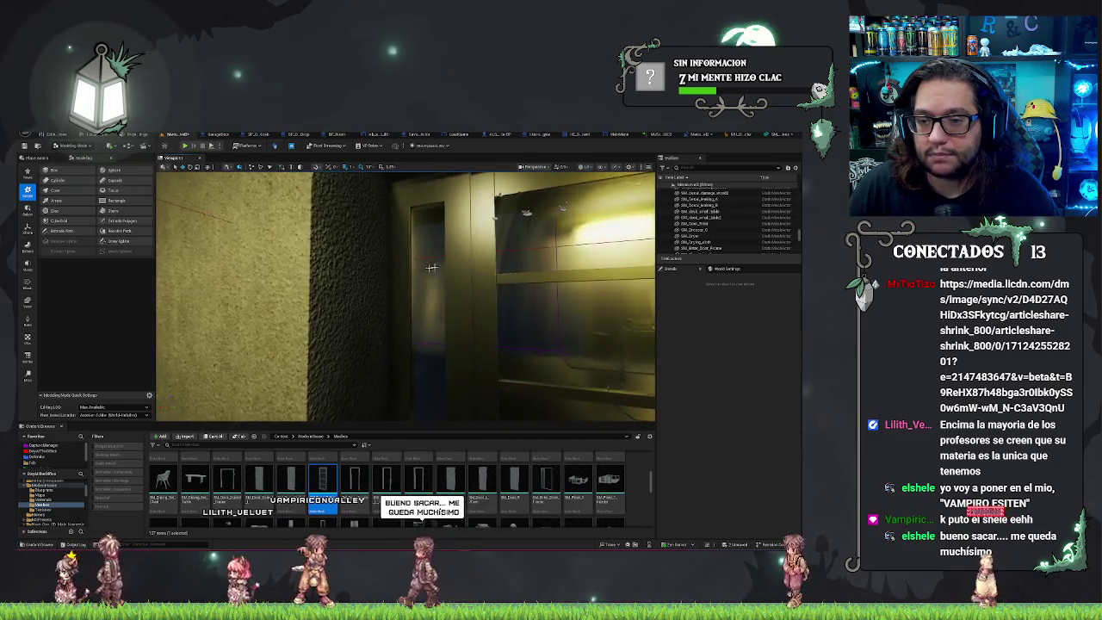
double_click(702, 223)
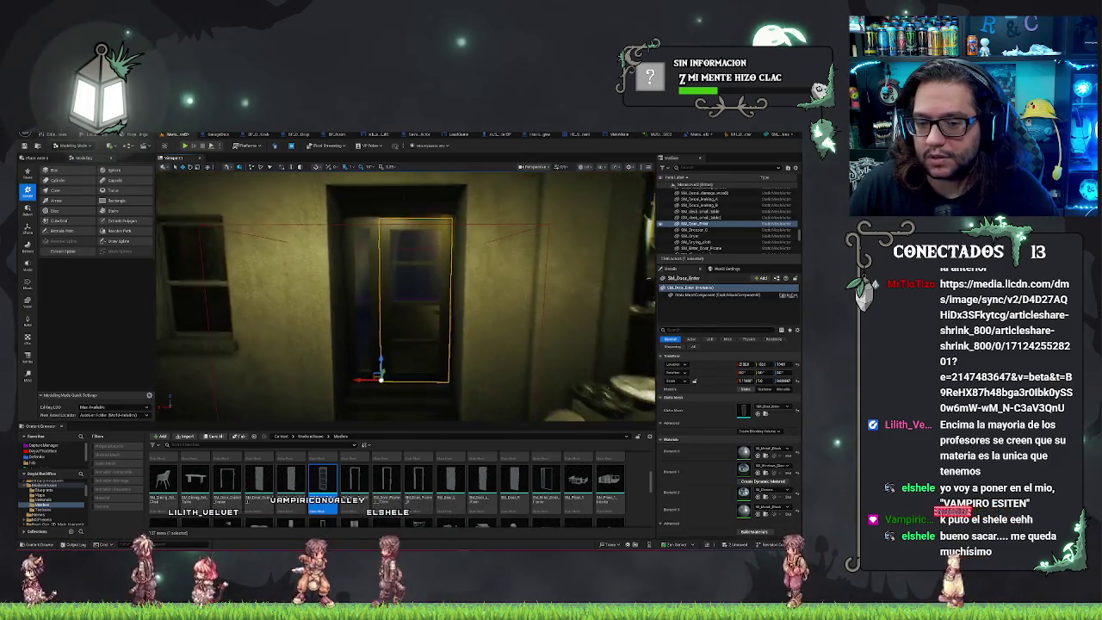
Slide SM_Door_Enter sideways within its frame and fly through the doorway to check it
left_click(701, 248)
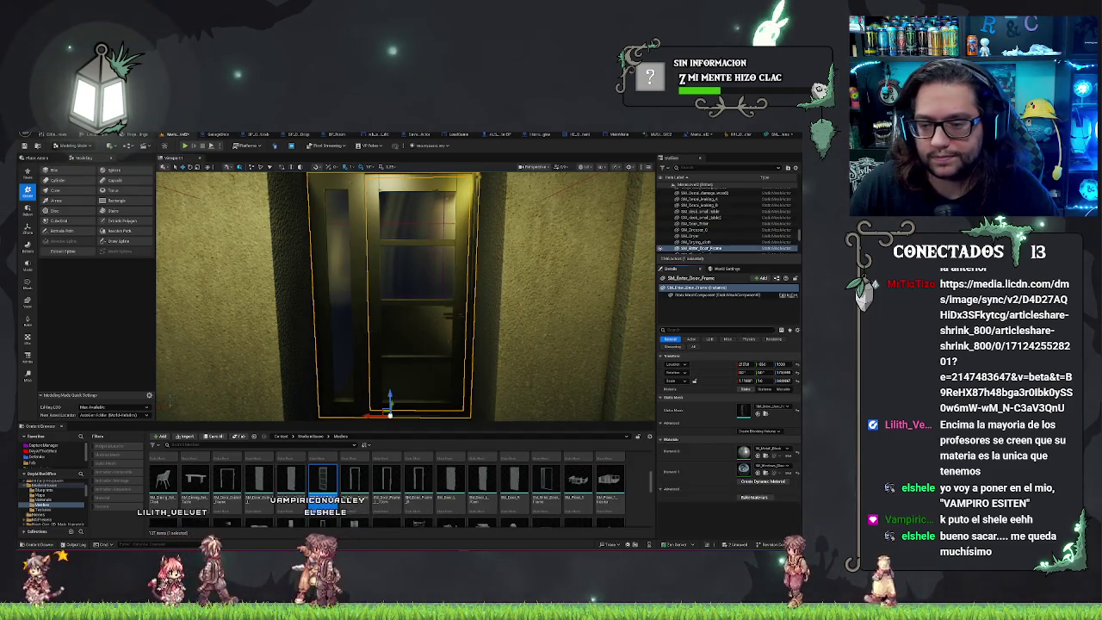
left_click(701, 223)
left_click_drag(743, 364, 767, 364)
mouse_move(352, 368)
left_mouse_down()
mouse_move(352, 388)
mouse_move(340, 363)
left_mouse_up()
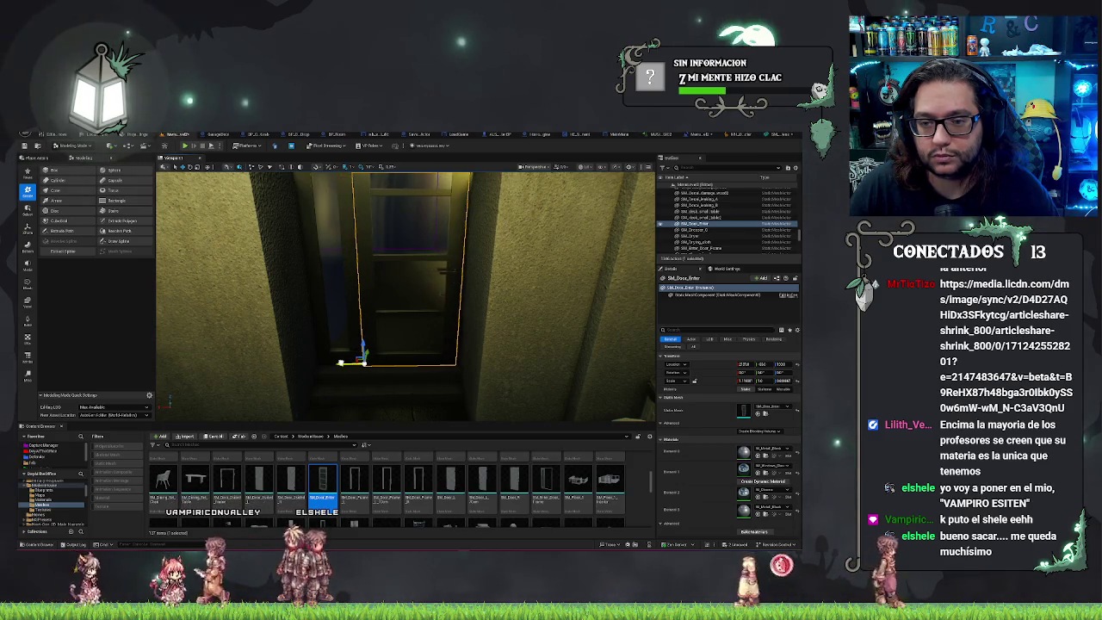
key("Escape")
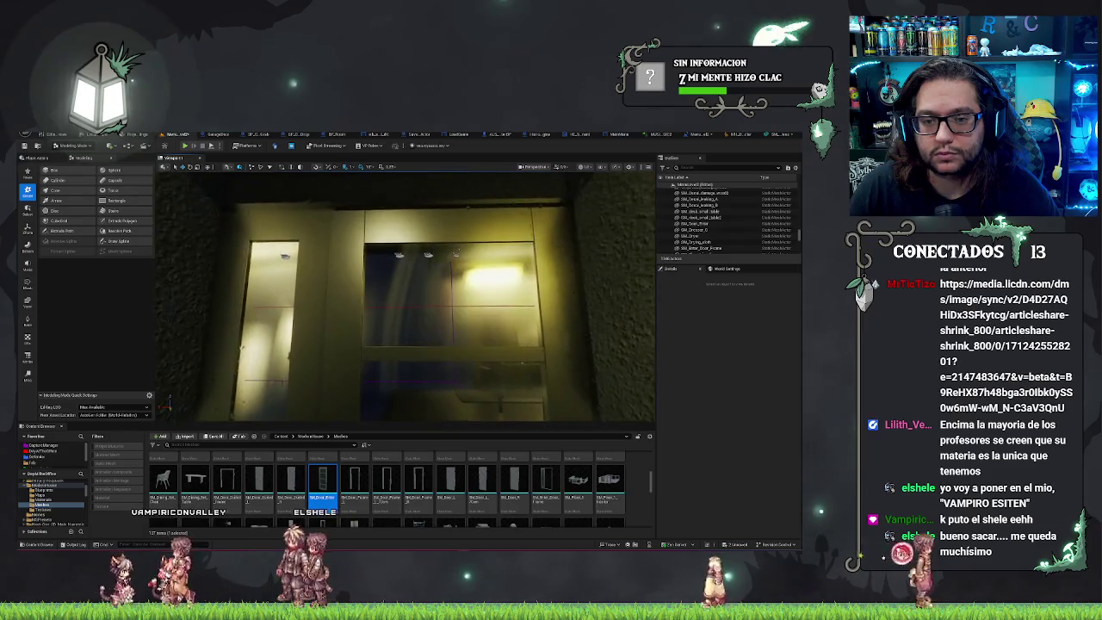
mouse_move(594, 307)
left_mouse_down()
mouse_move(618, 380)
mouse_move(638, 284)
left_mouse_up()
key("w")
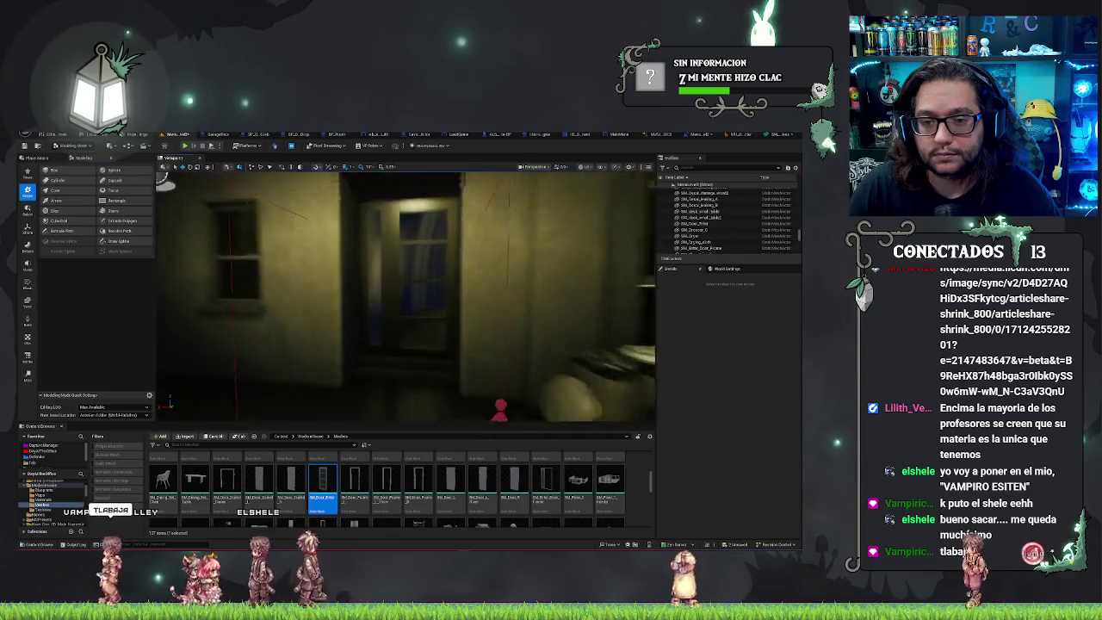
key("w")
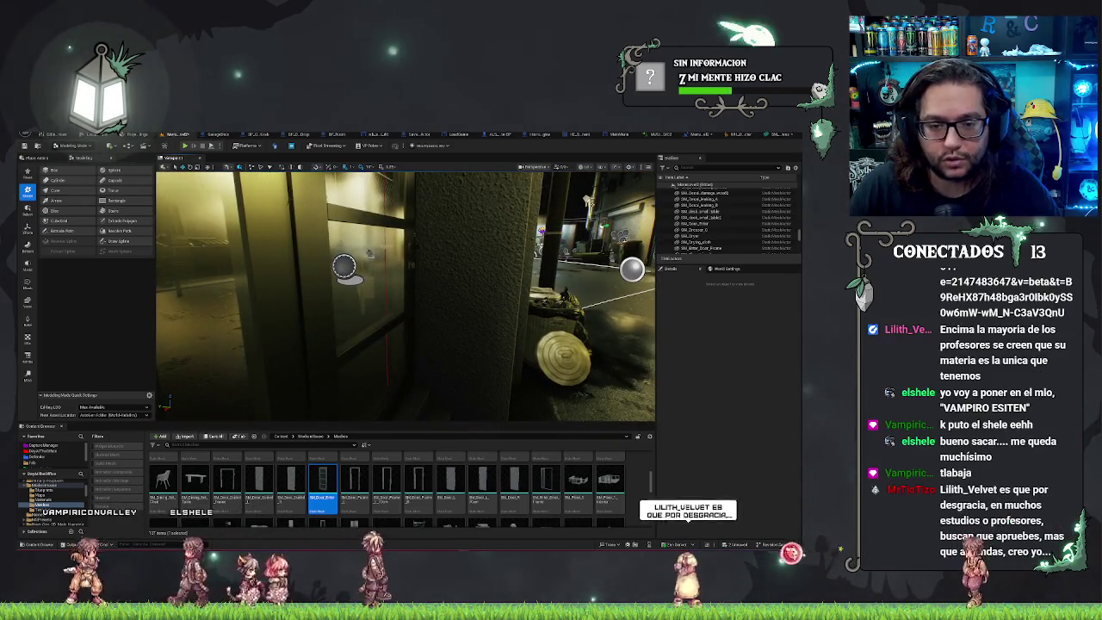
Inspect the door-frame meshes around the alley and save the MenuLevel2 map
left_click(284, 344)
key("q")
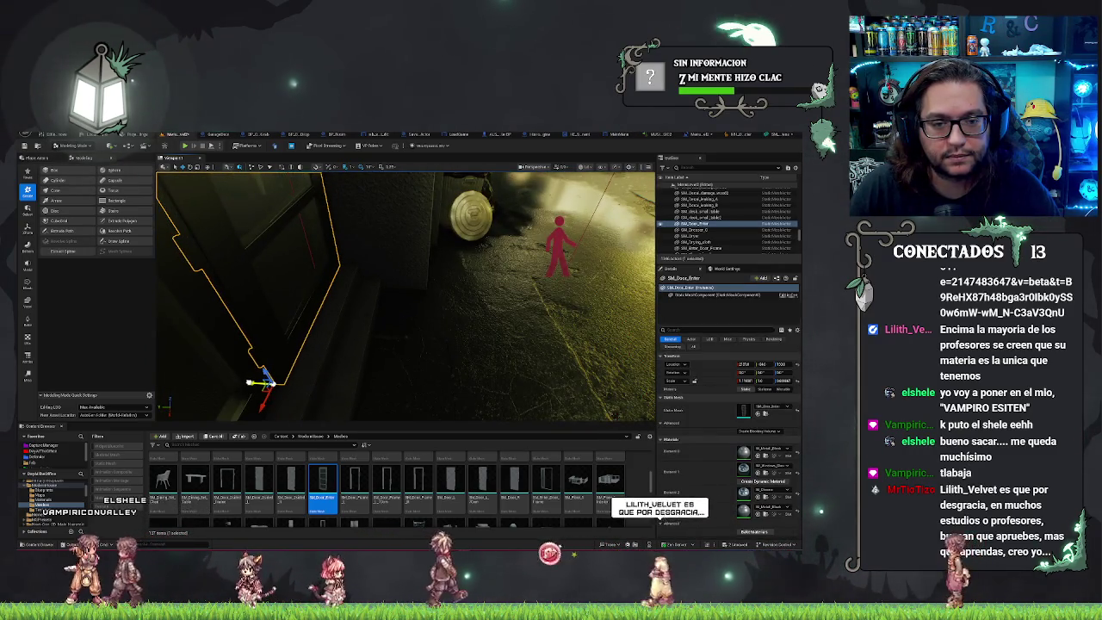
mouse_move(405, 302)
left_mouse_down()
mouse_move(363, 326)
mouse_move(382, 359)
mouse_move(463, 362)
mouse_move(565, 295)
mouse_move(172, 254)
mouse_move(586, 398)
mouse_move(499, 362)
mouse_move(393, 259)
mouse_move(654, 408)
mouse_move(447, 301)
mouse_move(249, 224)
mouse_move(181, 228)
left_mouse_up()
left_click(588, 410)
key("Escape")
key("ctrl+s")
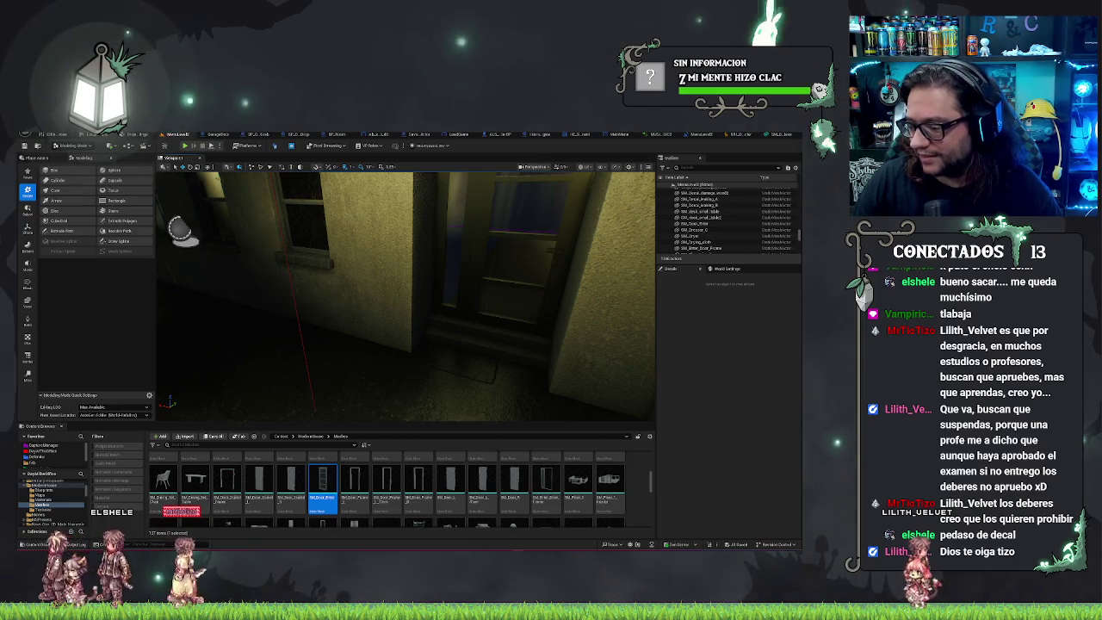
Drag SM_Floor_1 from the Content Browser into the alley beside the entrance
key("f")
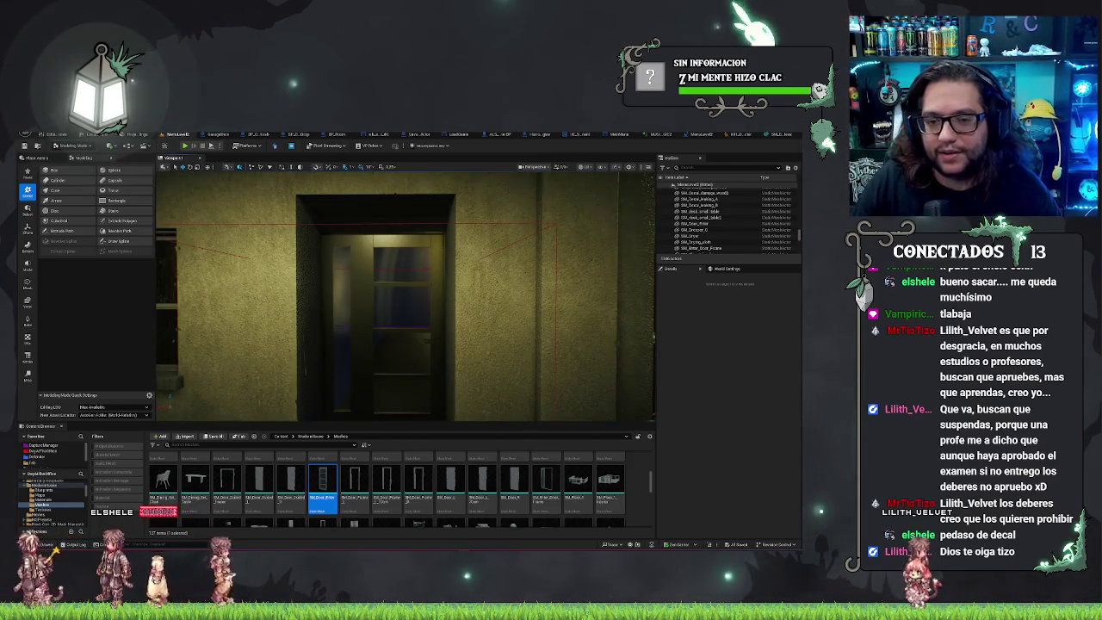
key("1")
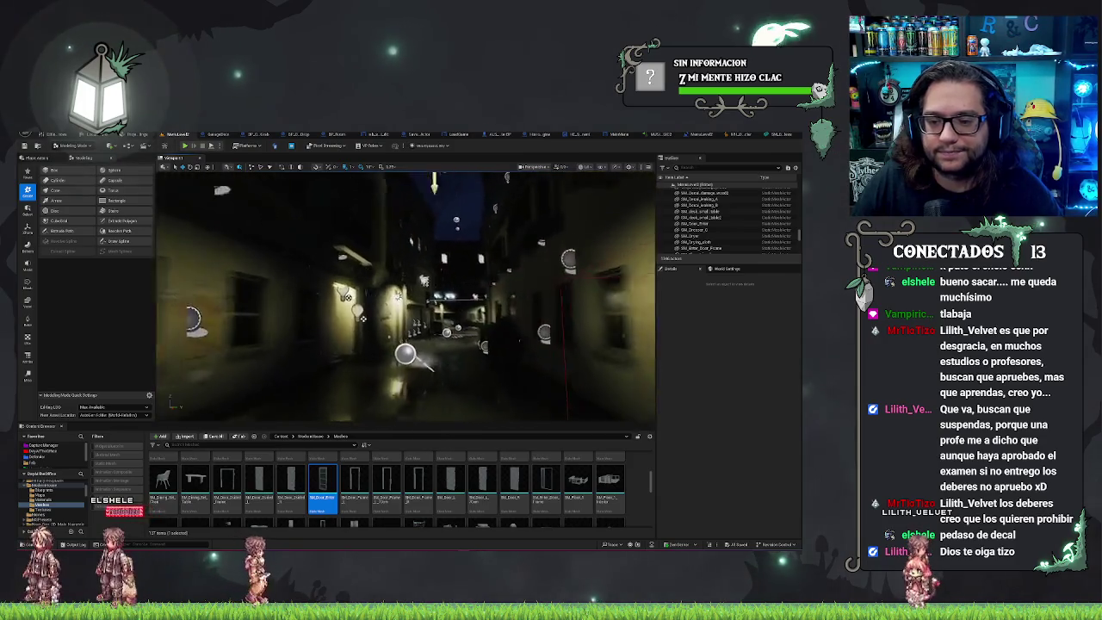
mouse_move(361, 276)
left_mouse_down()
mouse_move(482, 314)
mouse_move(475, 370)
mouse_move(422, 353)
left_mouse_up()
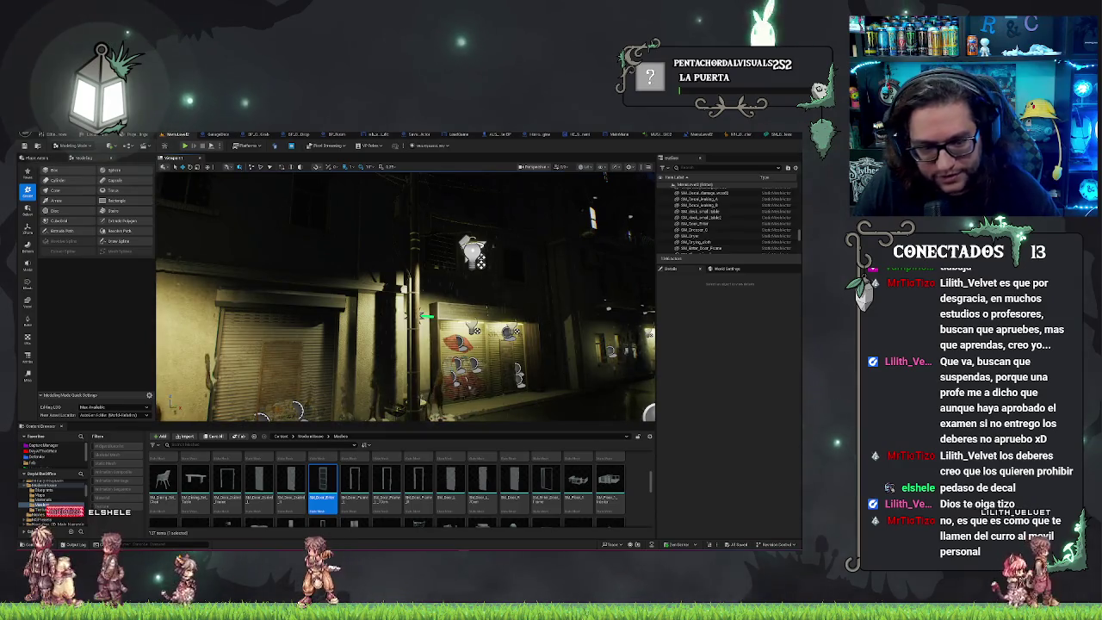
mouse_move(422, 353)
left_mouse_down()
mouse_move(448, 353)
mouse_move(397, 344)
mouse_move(409, 344)
left_mouse_up()
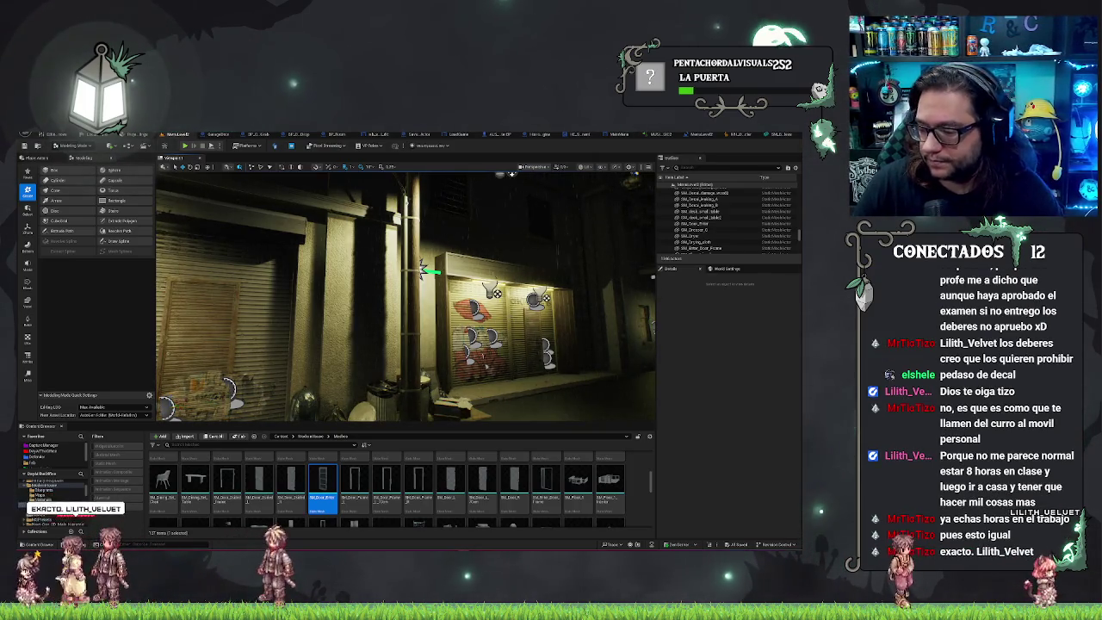
left_click(578, 482)
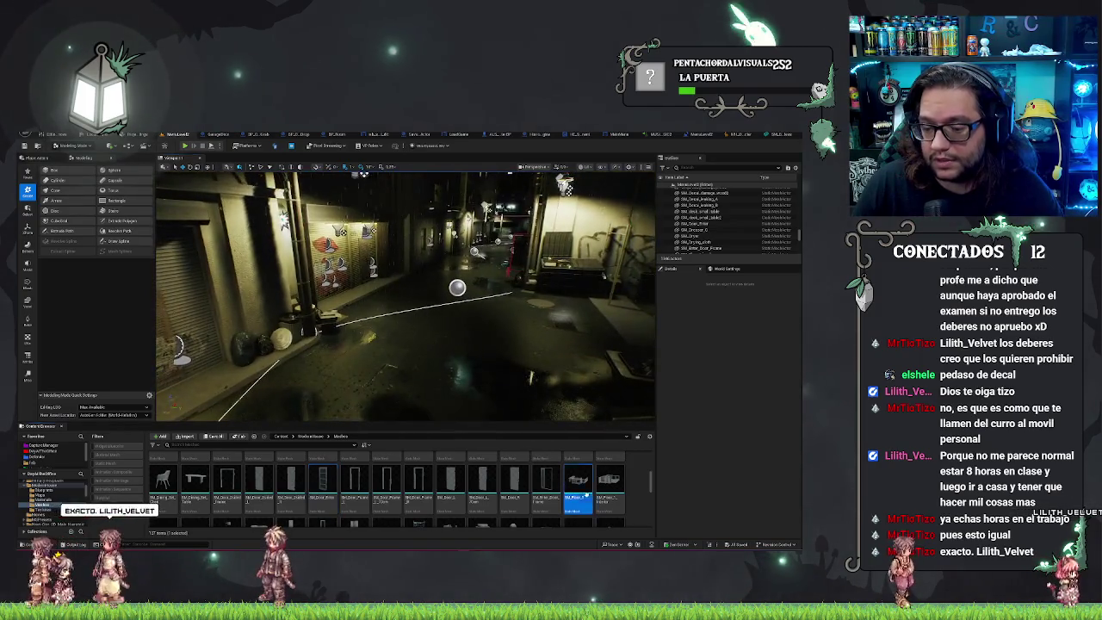
left_click_drag(448, 320, 465, 302)
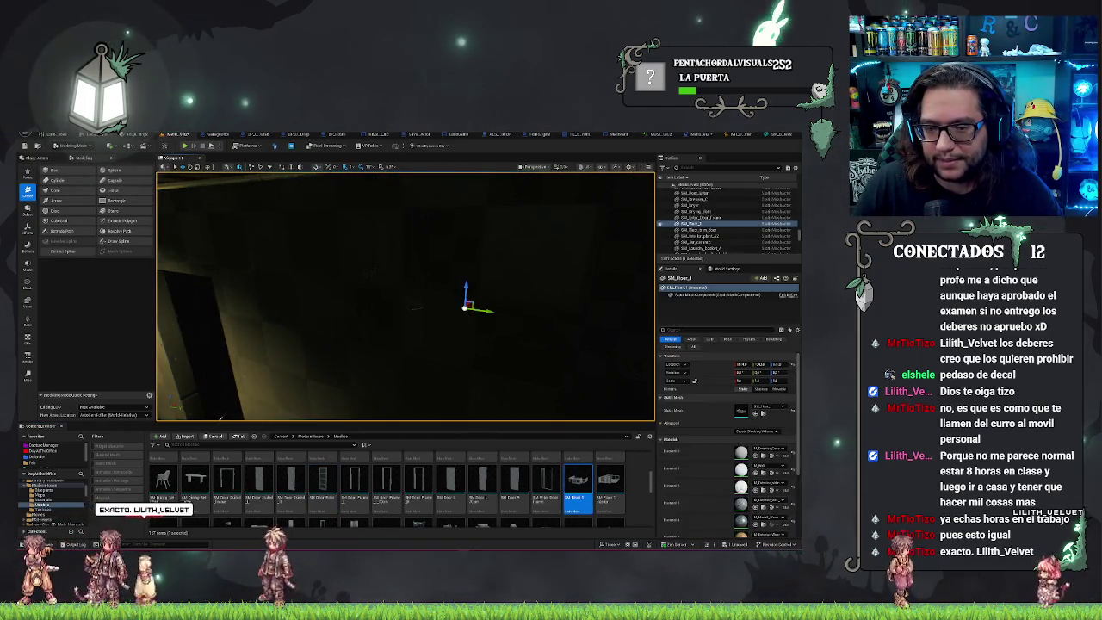
mouse_move(265, 272)
left_mouse_down()
mouse_move(247, 266)
mouse_move(364, 281)
mouse_move(561, 180)
left_mouse_up()
key("Escape")
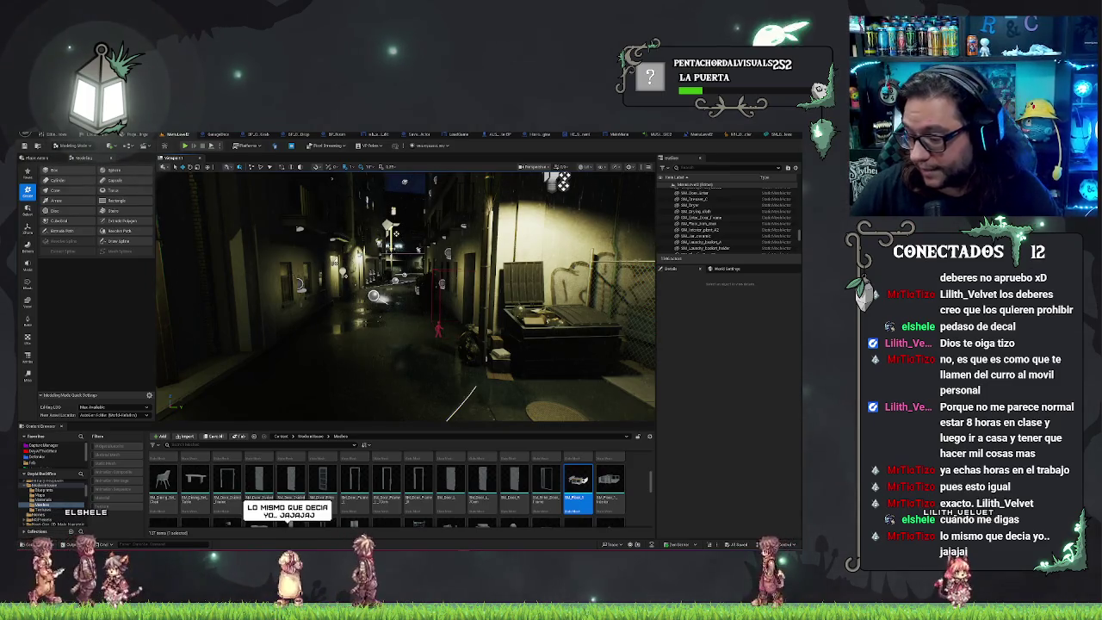
mouse_move(562, 181)
left_mouse_down()
mouse_move(397, 226)
mouse_move(378, 256)
mouse_move(491, 260)
left_mouse_up()
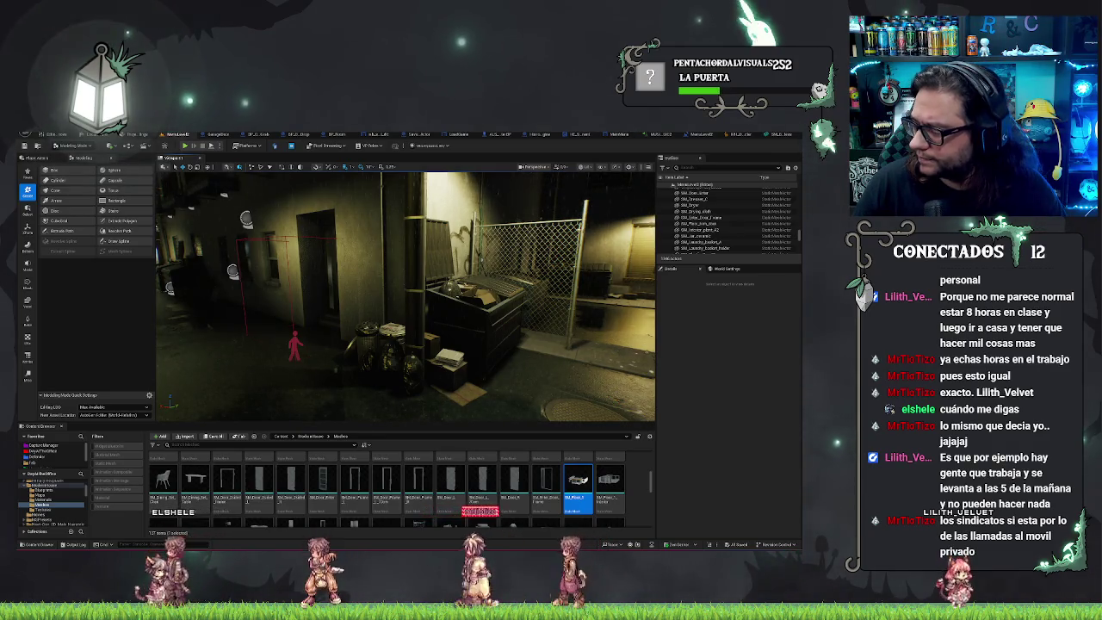
mouse_move(380, 303)
left_mouse_down()
mouse_move(408, 179)
mouse_move(157, 317)
mouse_move(147, 311)
mouse_move(165, 341)
left_mouse_up()
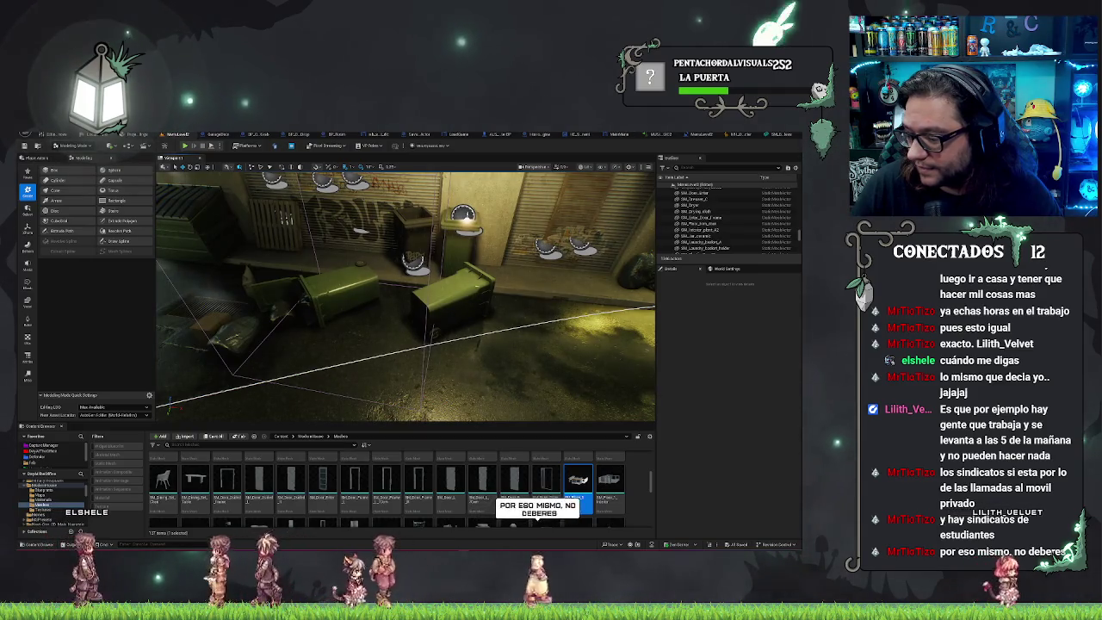
left_click_drag(165, 341, 168, 342)
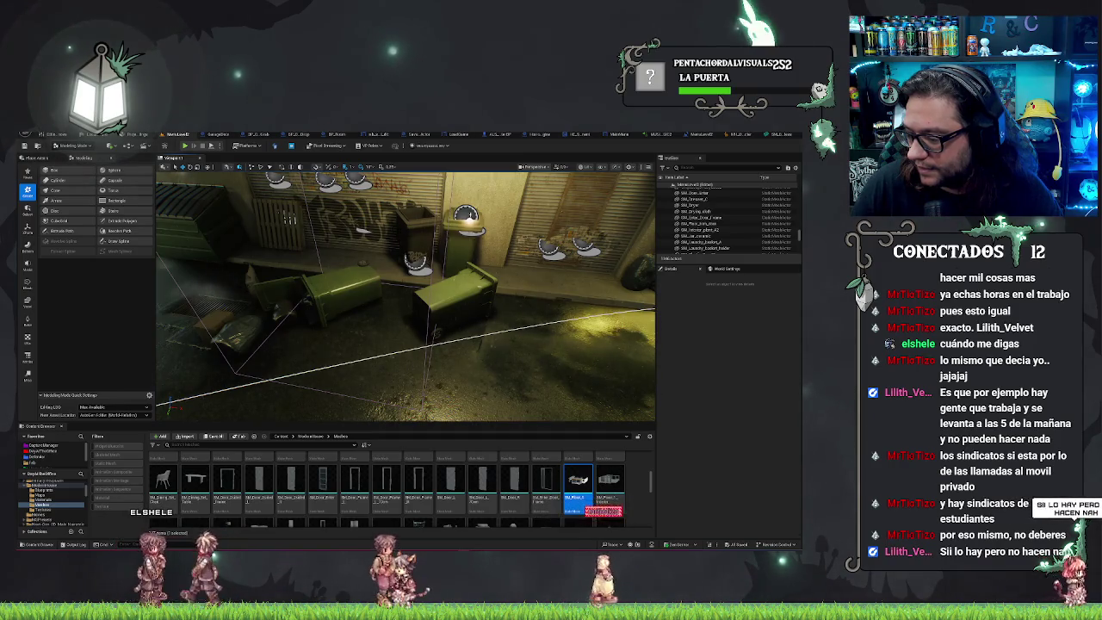
mouse_move(170, 405)
left_mouse_down()
mouse_move(155, 395)
mouse_move(169, 401)
left_mouse_up()
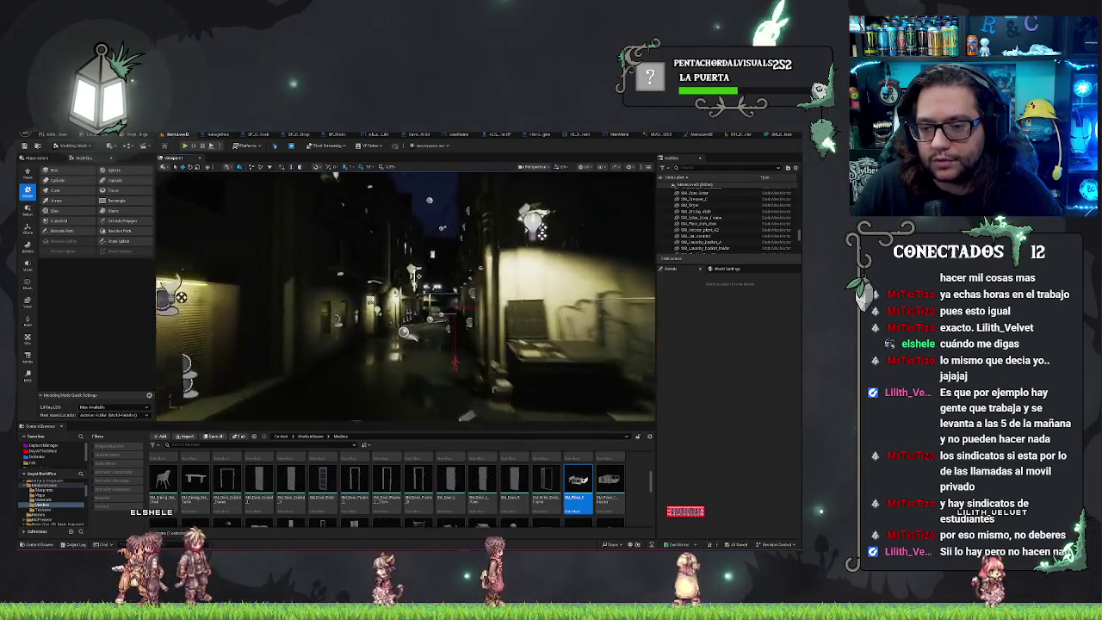
left_click_drag(158, 220, 160, 234)
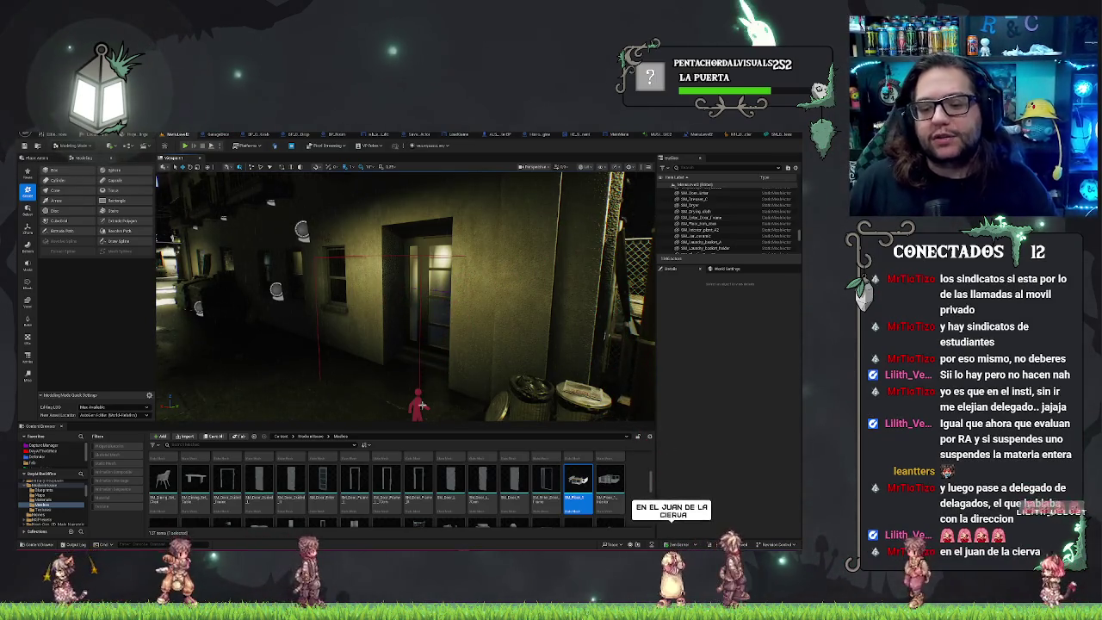
left_click(362, 362)
mouse_move(531, 362)
left_mouse_down()
mouse_move(532, 318)
mouse_move(493, 342)
mouse_move(327, 370)
left_mouse_up()
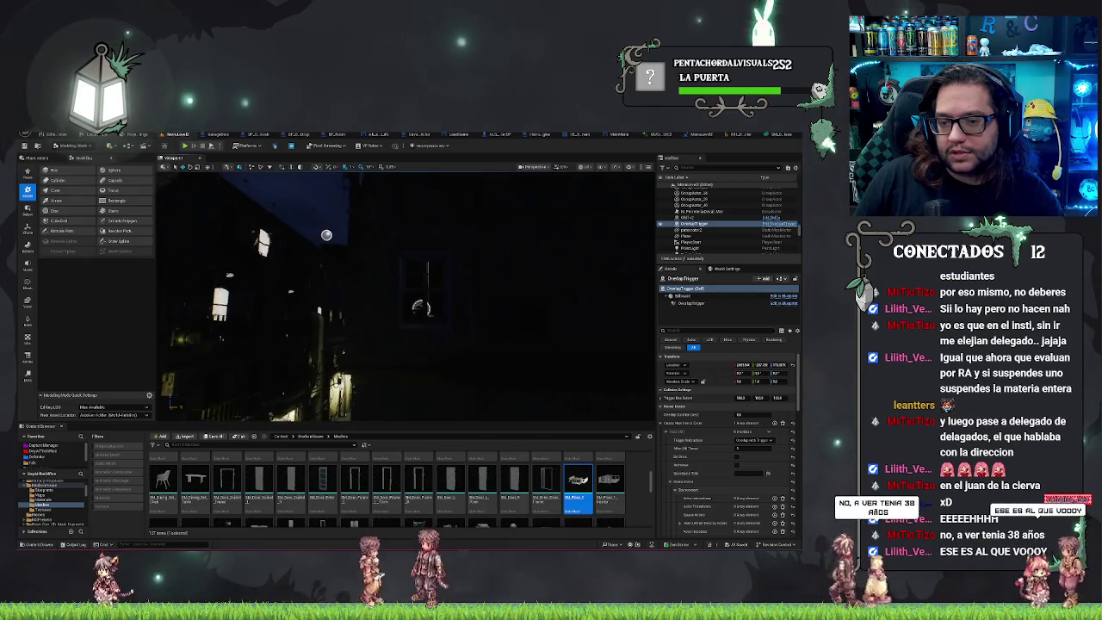
left_click(591, 167)
left_click(602, 197)
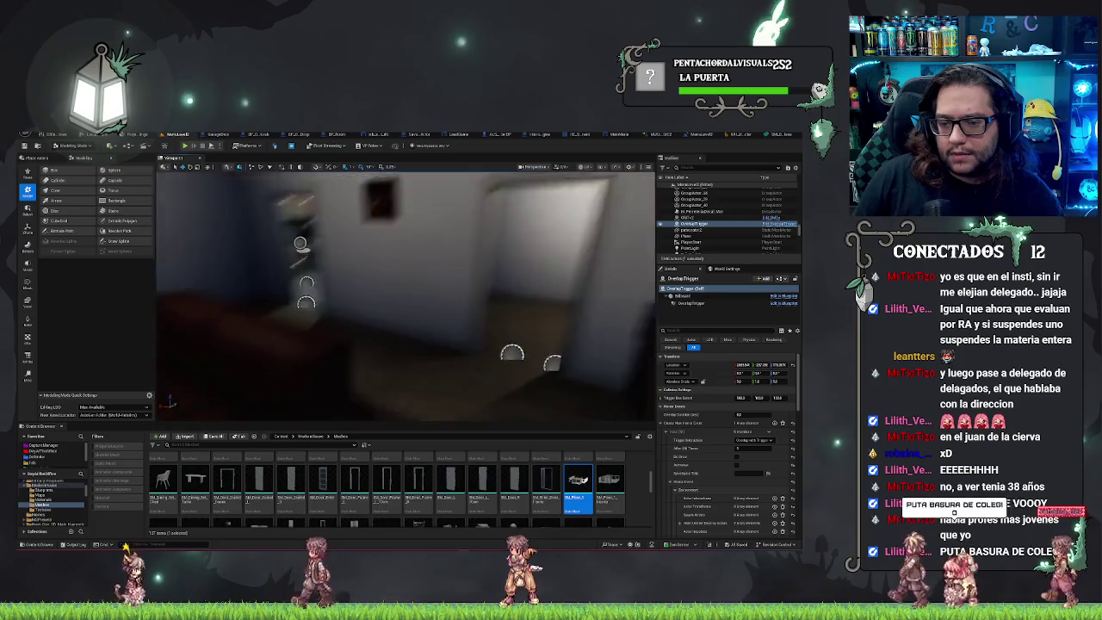
key("w")
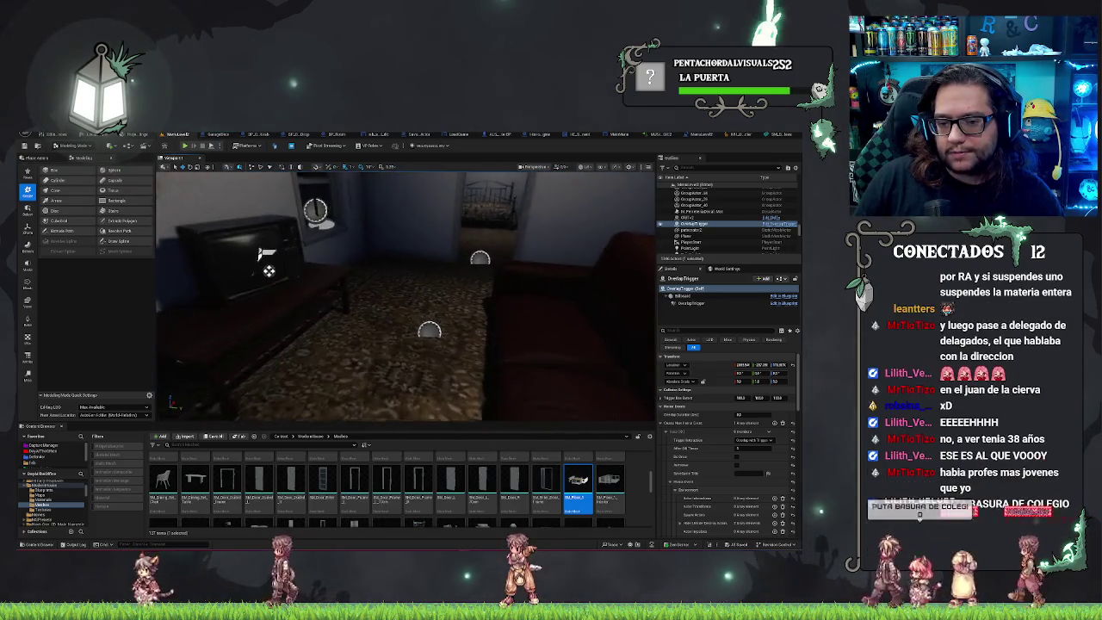
key("s")
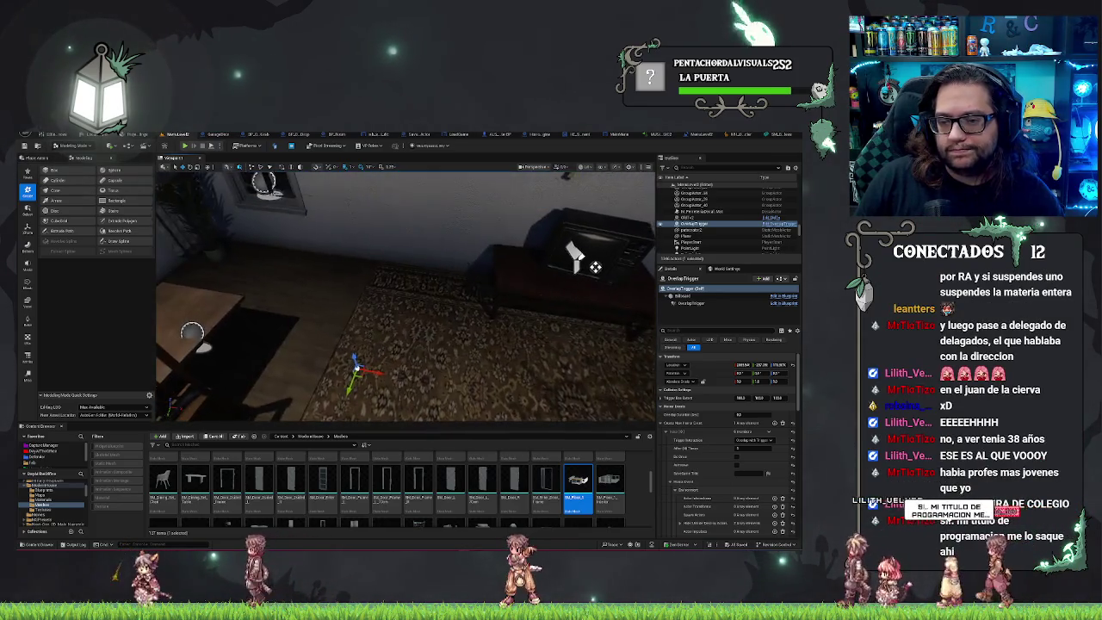
key("w")
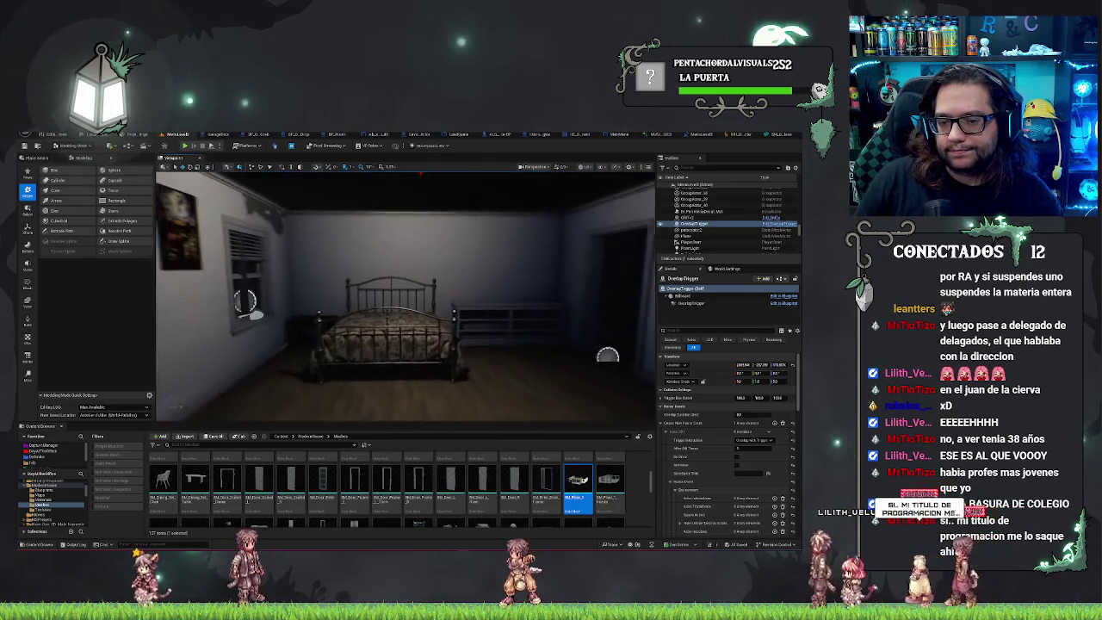
key("w")
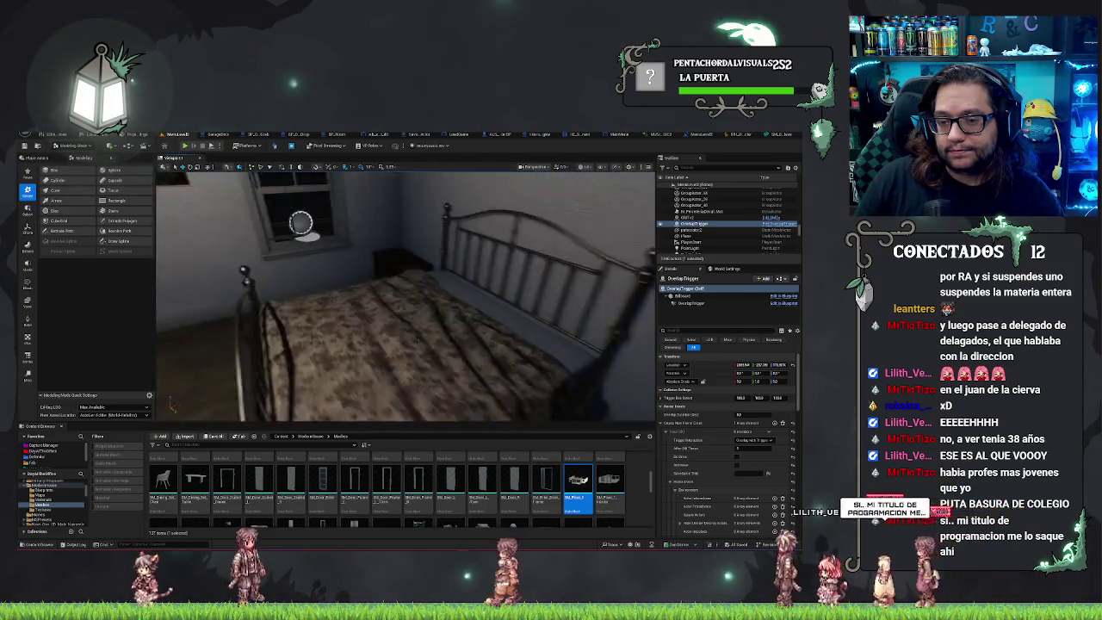
key("w")
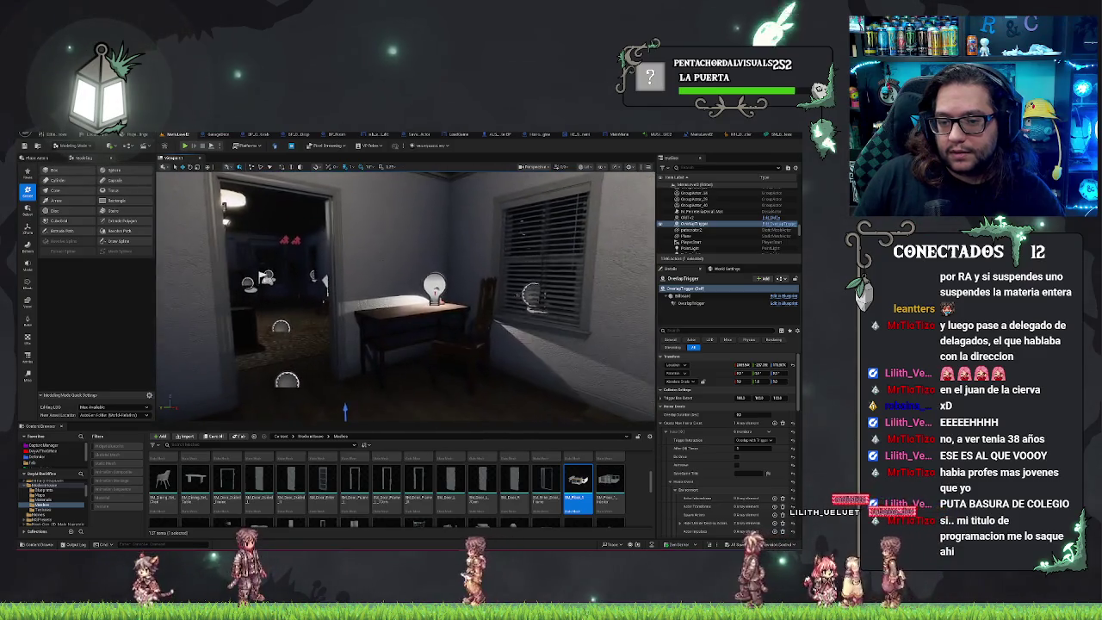
key("s")
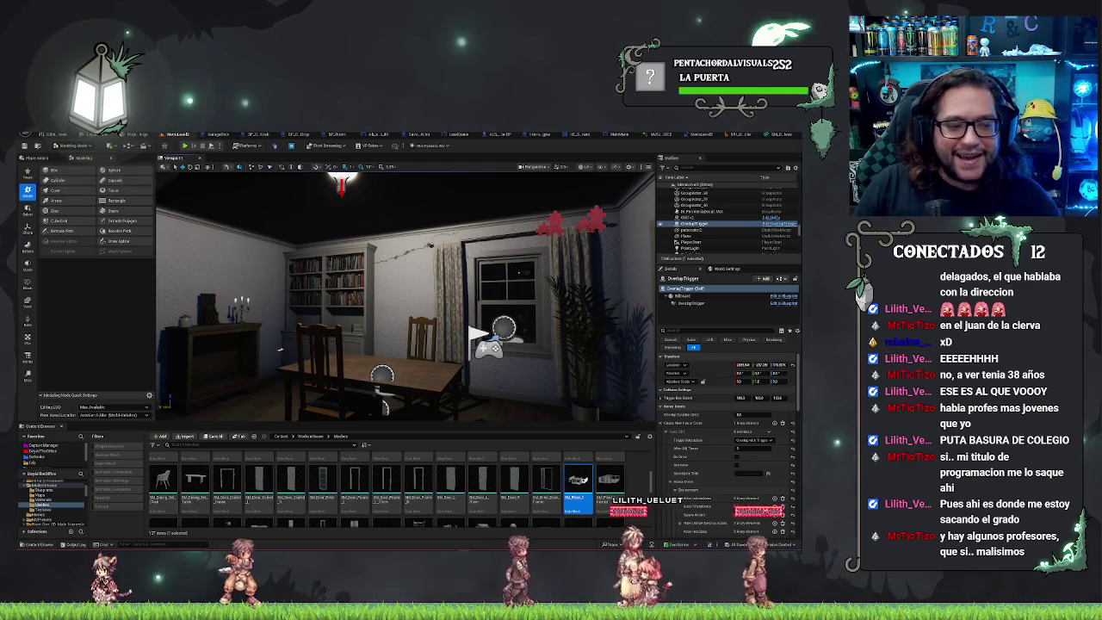
Frame the window, then start Play-In-Editor with Alt+P to run the main menu
key("f")
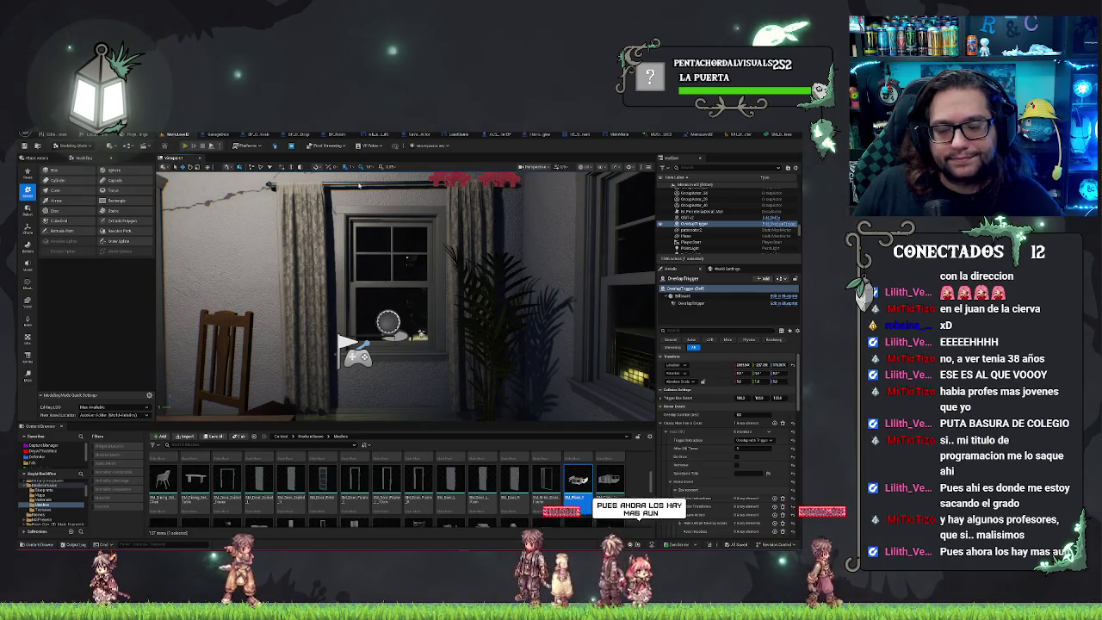
key("alt+p")
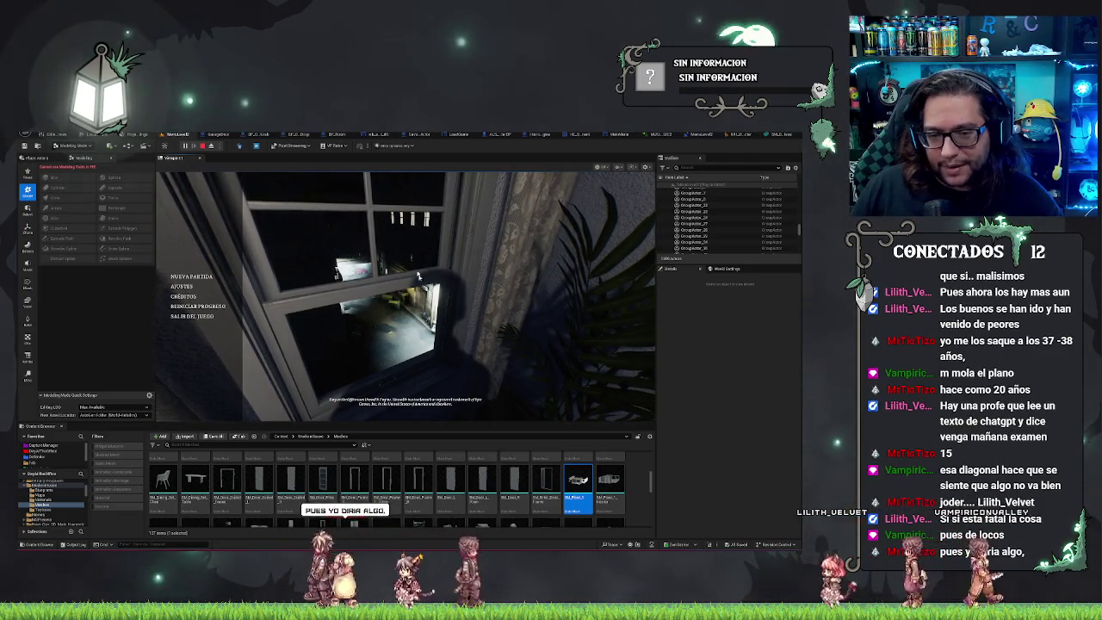
Focus the running game and end Play-In-Editor with Esc
left_click(374, 322)
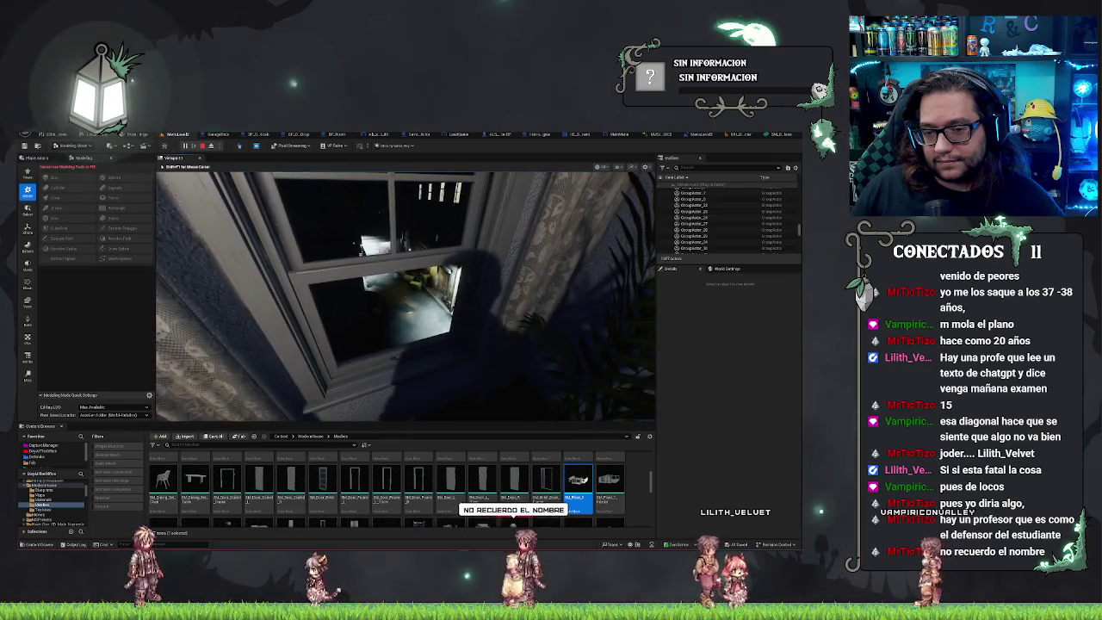
key("Escape")
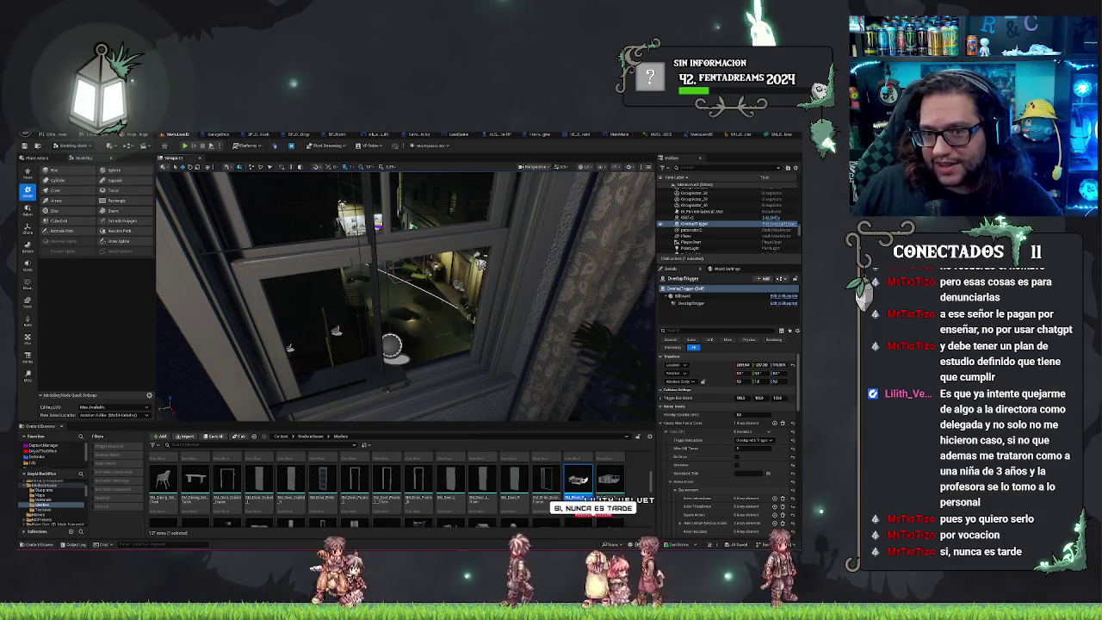
Reframe the view on the window, then briefly test-play the level with Alt+P and stop it
mouse_move(405, 297)
left_mouse_down()
mouse_move(340, 292)
mouse_move(387, 301)
mouse_move(386, 344)
mouse_move(366, 327)
left_mouse_up()
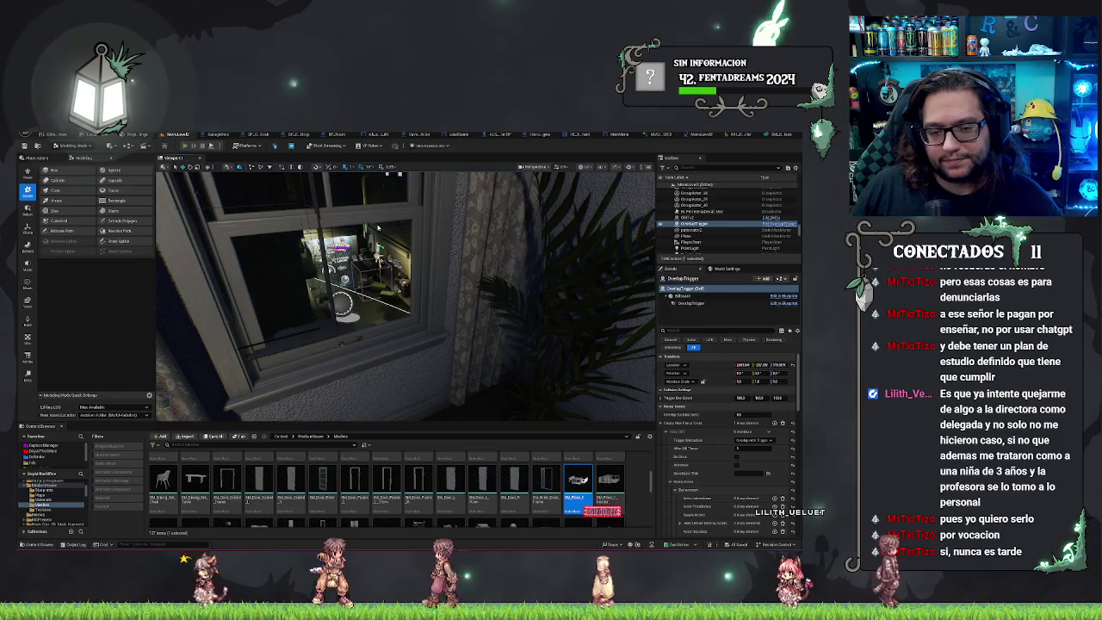
key("alt+p")
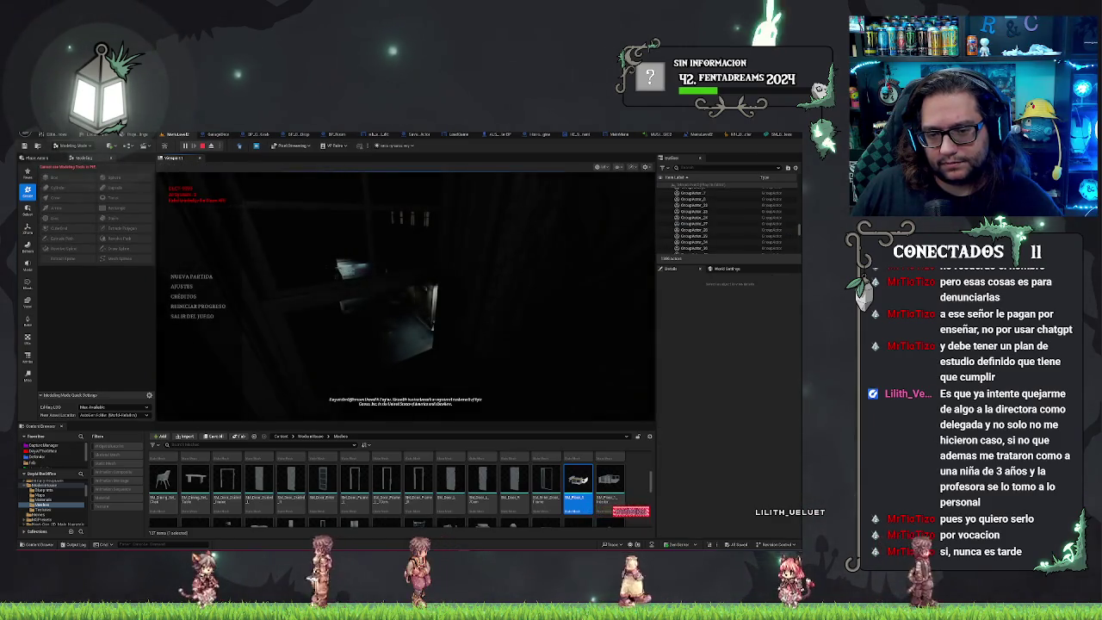
key("Escape")
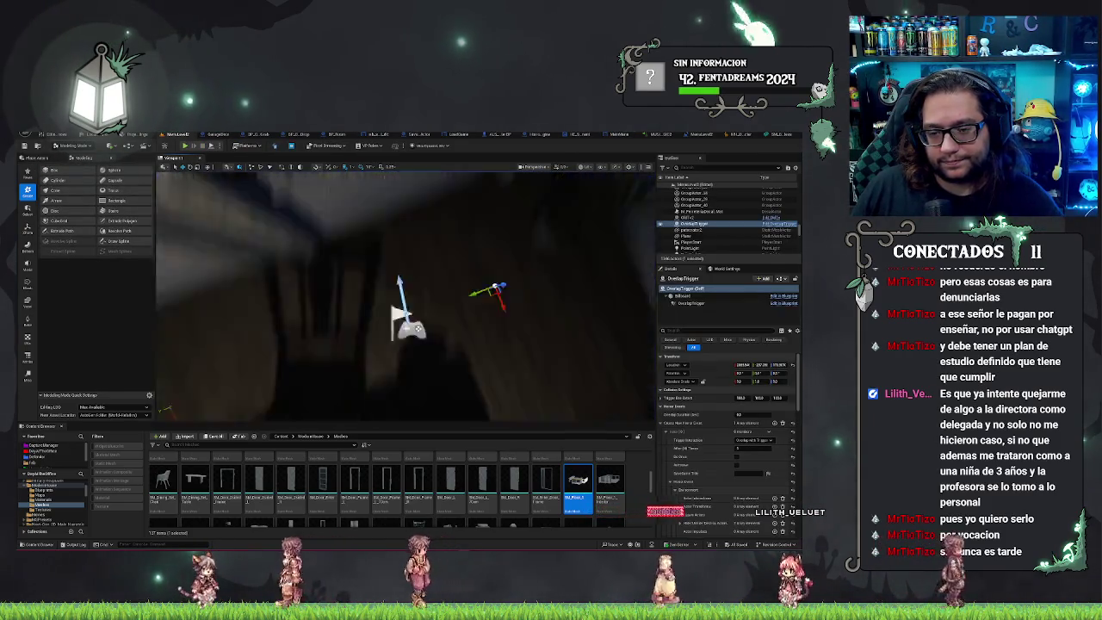
Fly the camera through the window down the lit alley, then switch to the MetaHuman Creator tab
left_click_drag(449, 415, 449, 415)
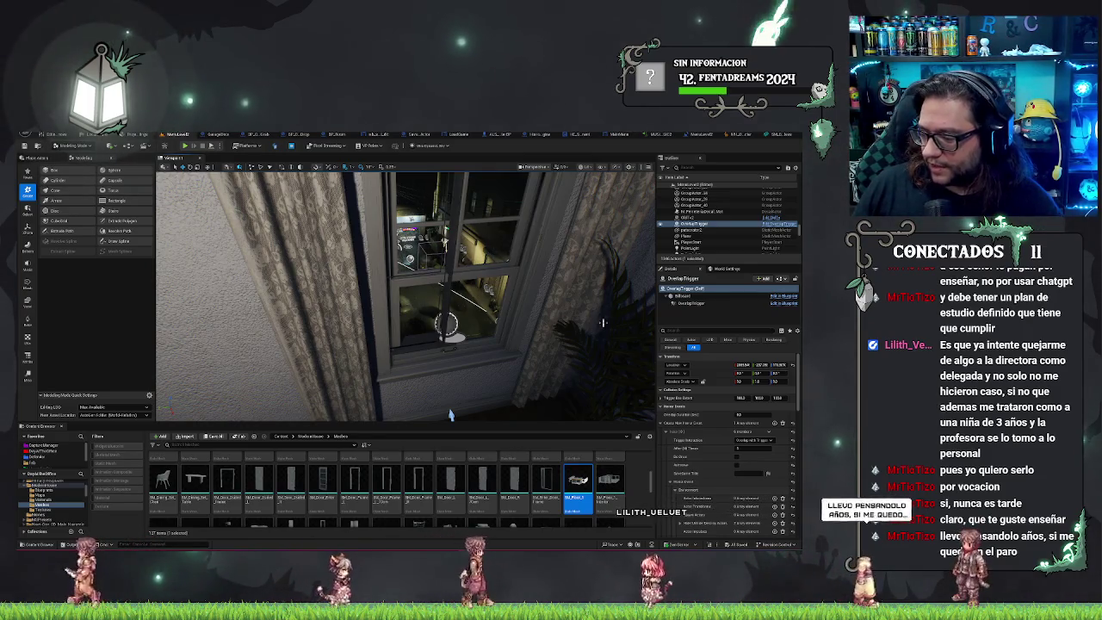
left_click_drag(449, 415, 474, 405)
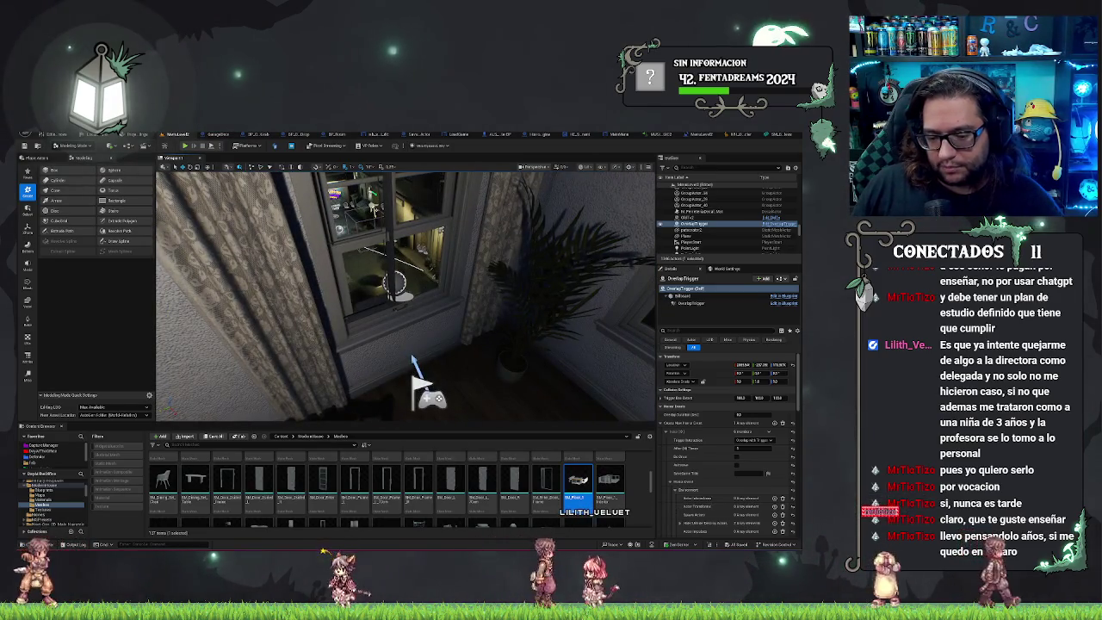
left_click_drag(413, 362, 405, 344)
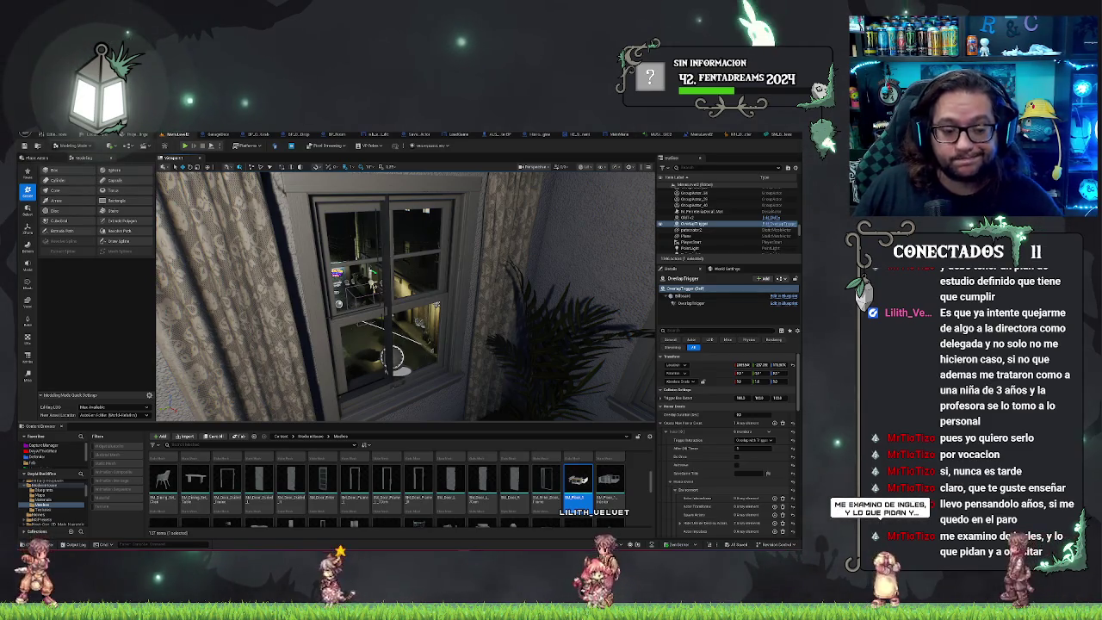
left_click_drag(320, 405, 317, 369)
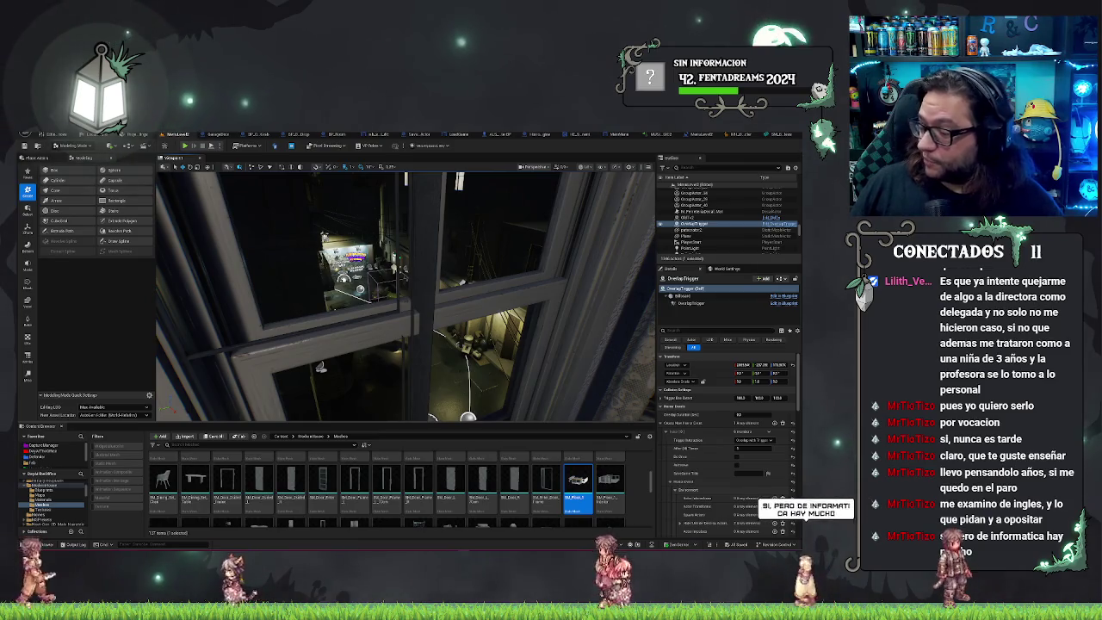
left_click_drag(320, 367, 263, 233)
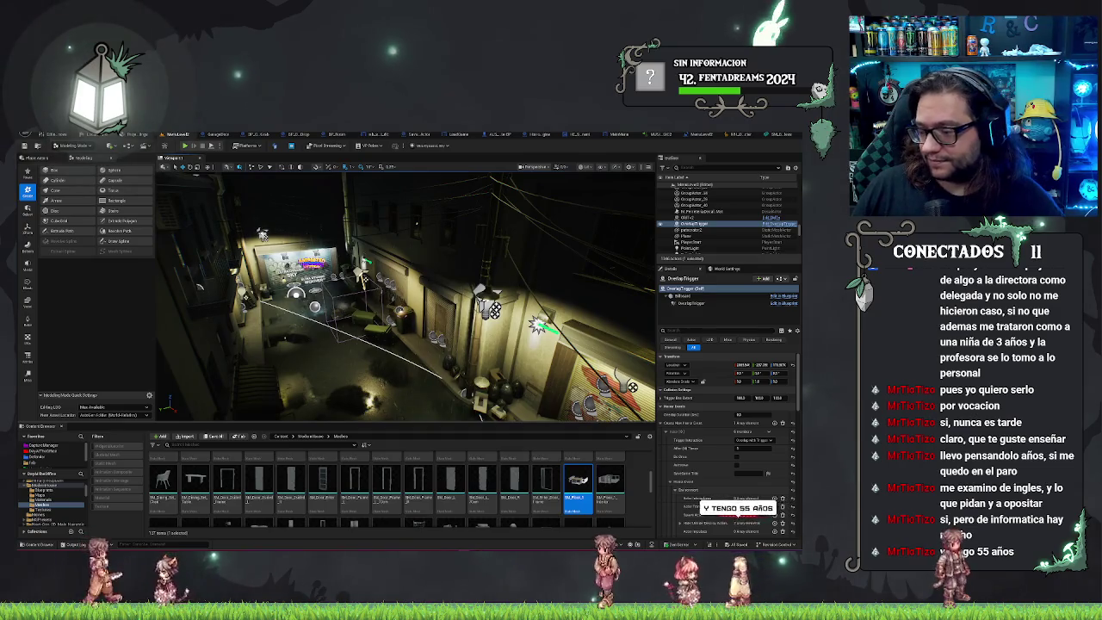
mouse_move(262, 232)
left_mouse_down()
mouse_move(263, 284)
mouse_move(275, 276)
mouse_move(410, 292)
left_mouse_up()
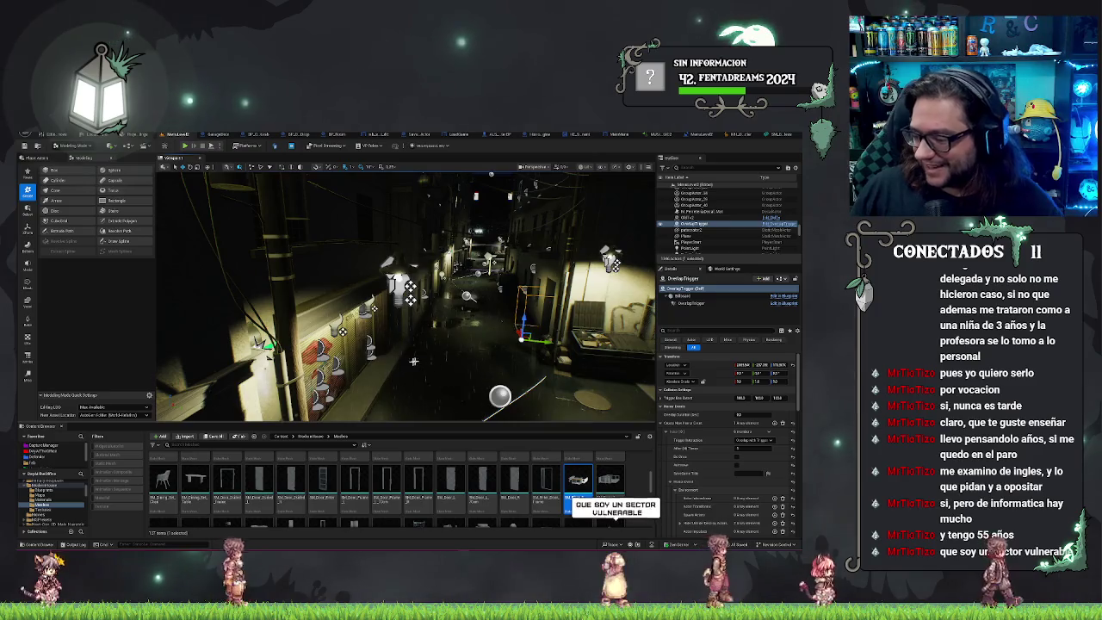
mouse_move(413, 361)
left_mouse_down()
mouse_move(407, 331)
mouse_move(362, 332)
left_mouse_up()
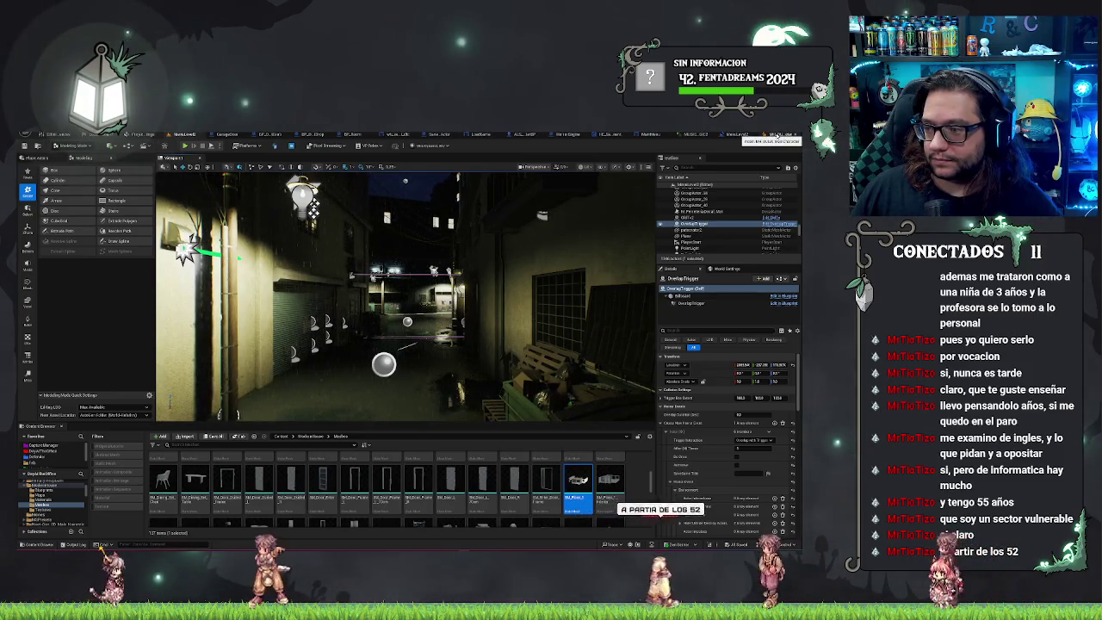
left_click(772, 135)
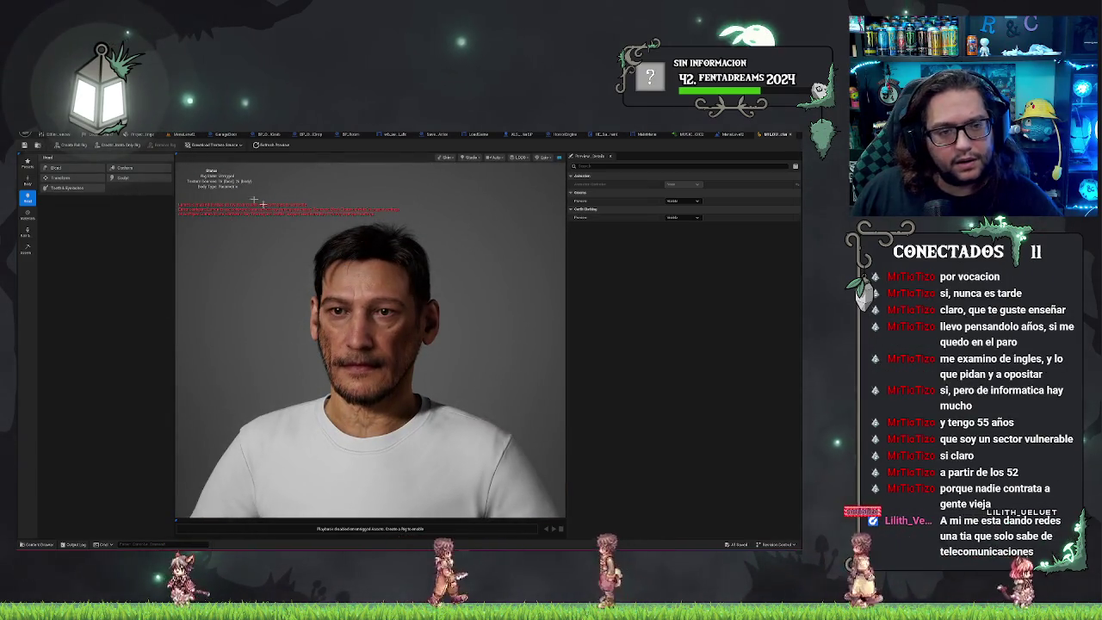
Show Hair & Clothing details and scroll to the Mustache, Peachfuzz and Outfit Clothing options
left_click(28, 233)
left_click(138, 167)
scroll(86, 315, "down", 10)
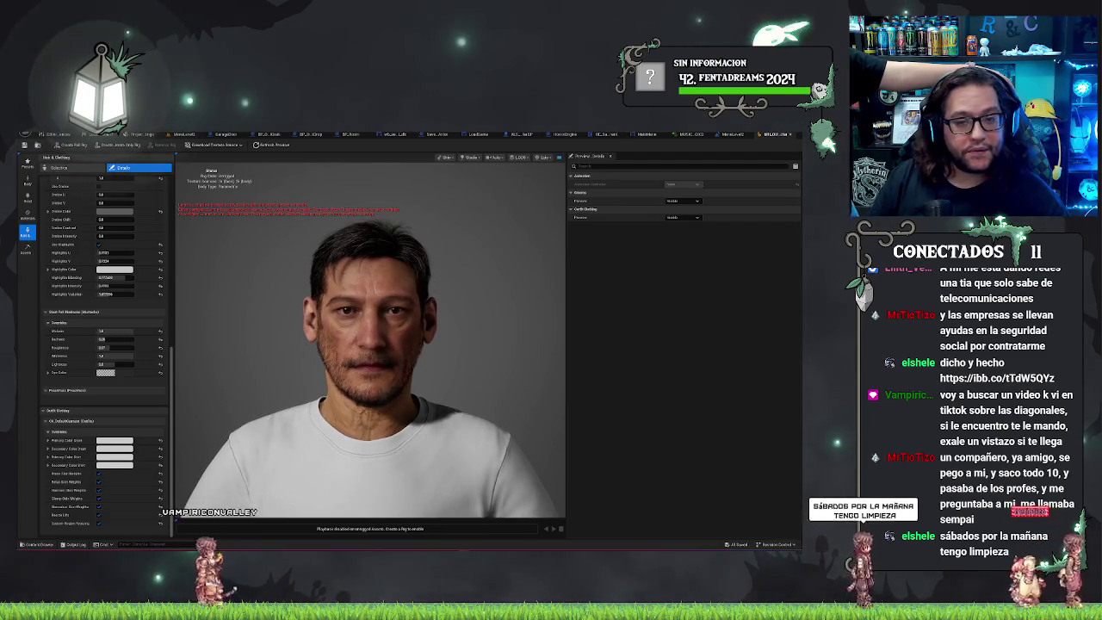
left_click_drag(385, 365, 205, 280)
mouse_move(355, 294)
left_mouse_down()
mouse_move(327, 294)
mouse_move(418, 295)
left_mouse_up()
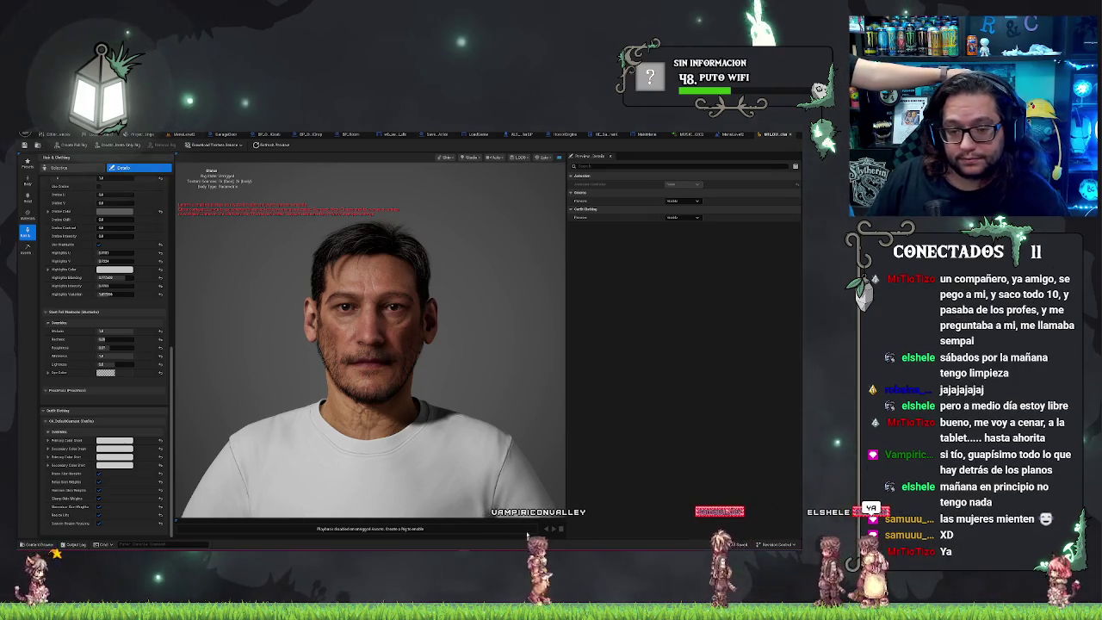
scroll(121, 233, "up", 6)
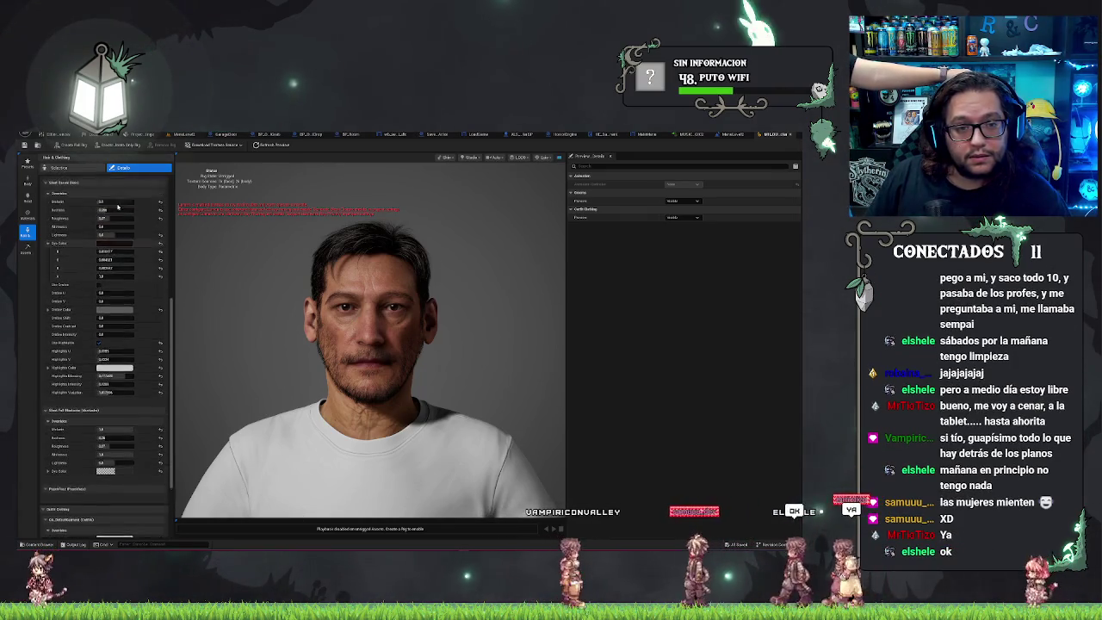
scroll(128, 217, "up", 2)
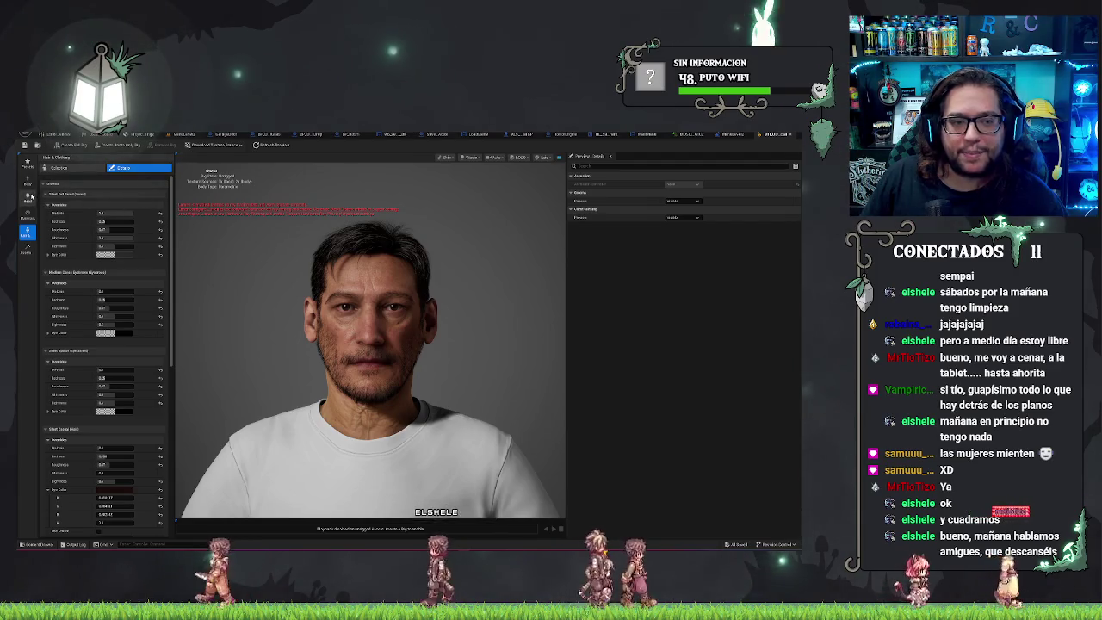
In the Head category, try Conform and Sculpt, view the profile, then choose Transform
left_click(27, 200)
left_click(131, 169)
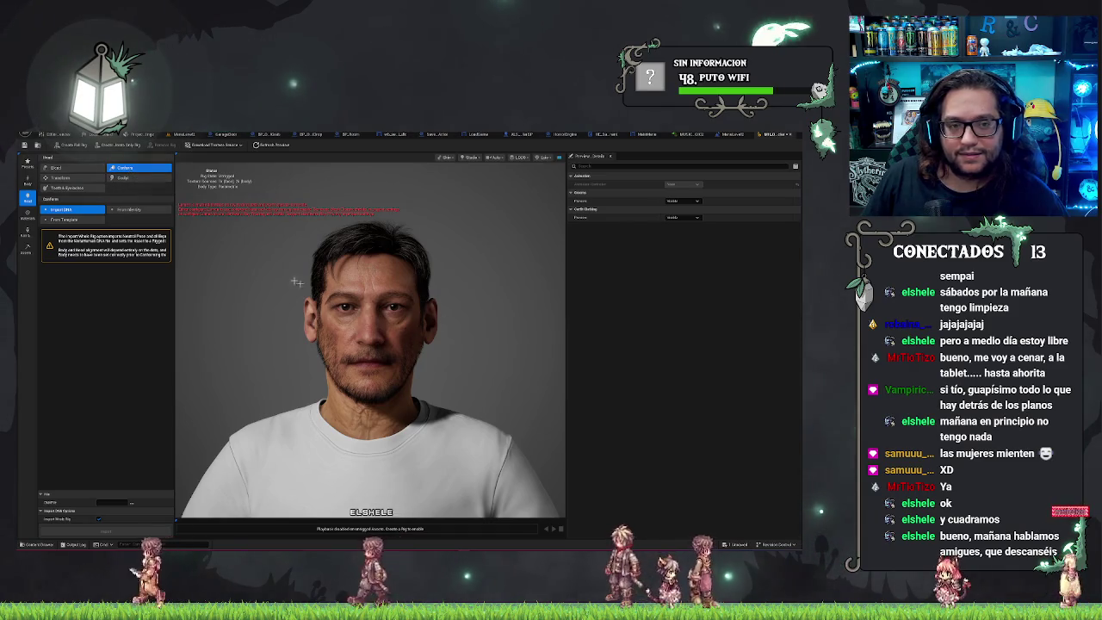
left_click(121, 178)
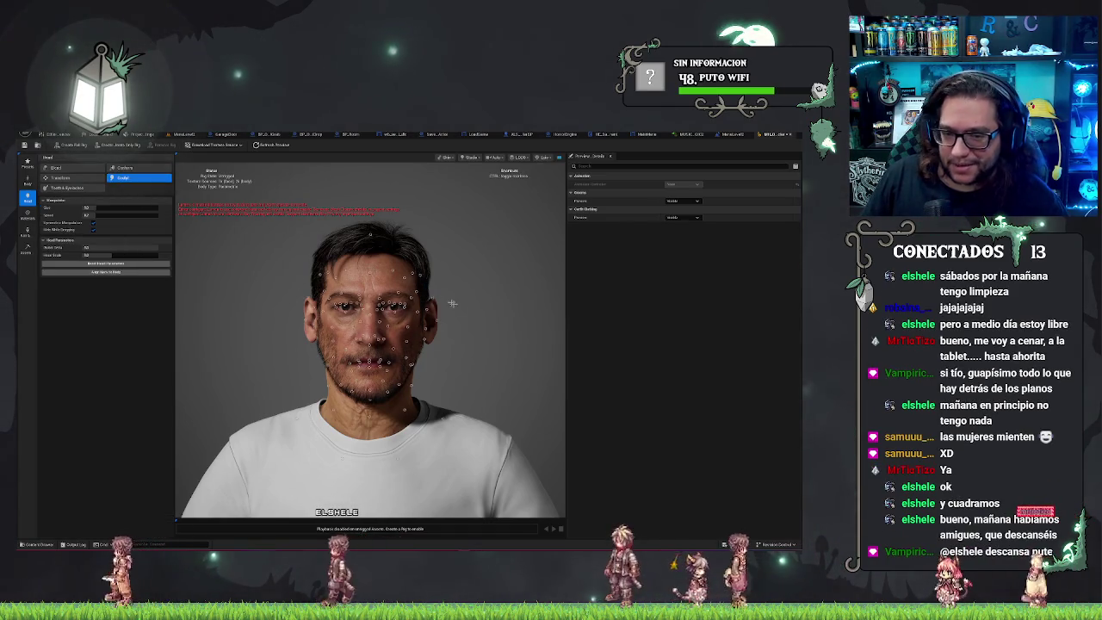
left_click_drag(462, 346, 357, 346)
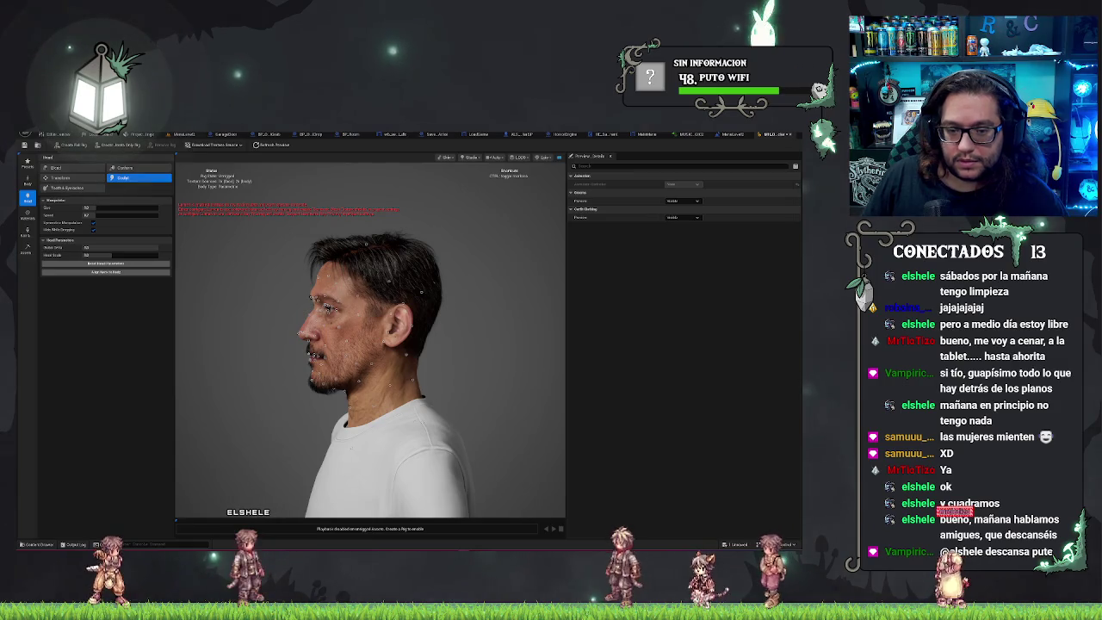
left_click_drag(357, 346, 374, 347)
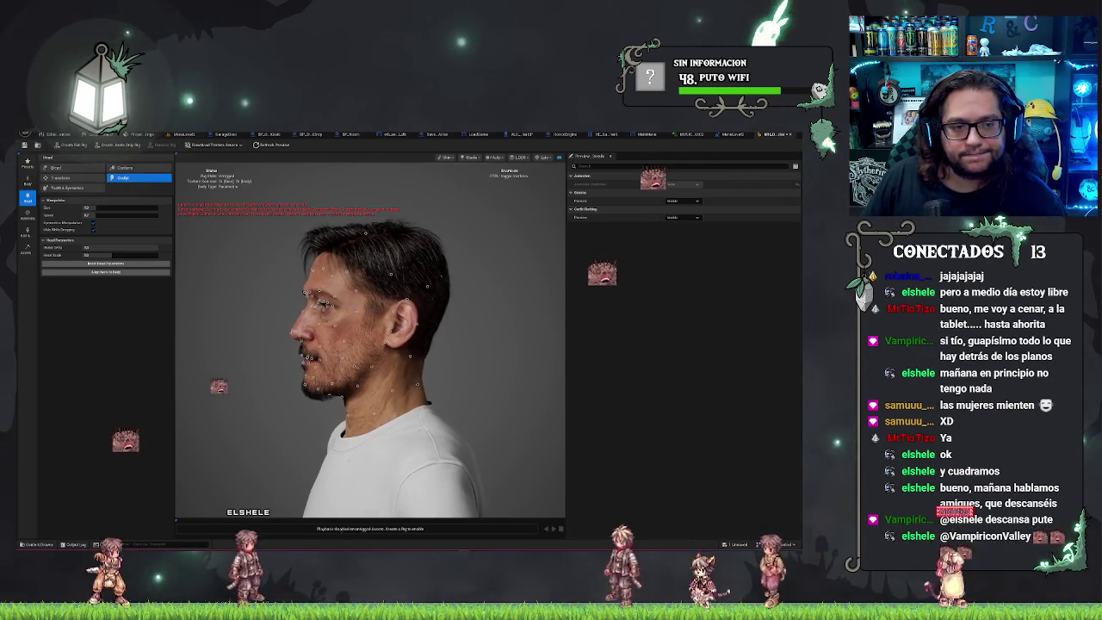
left_click(71, 177)
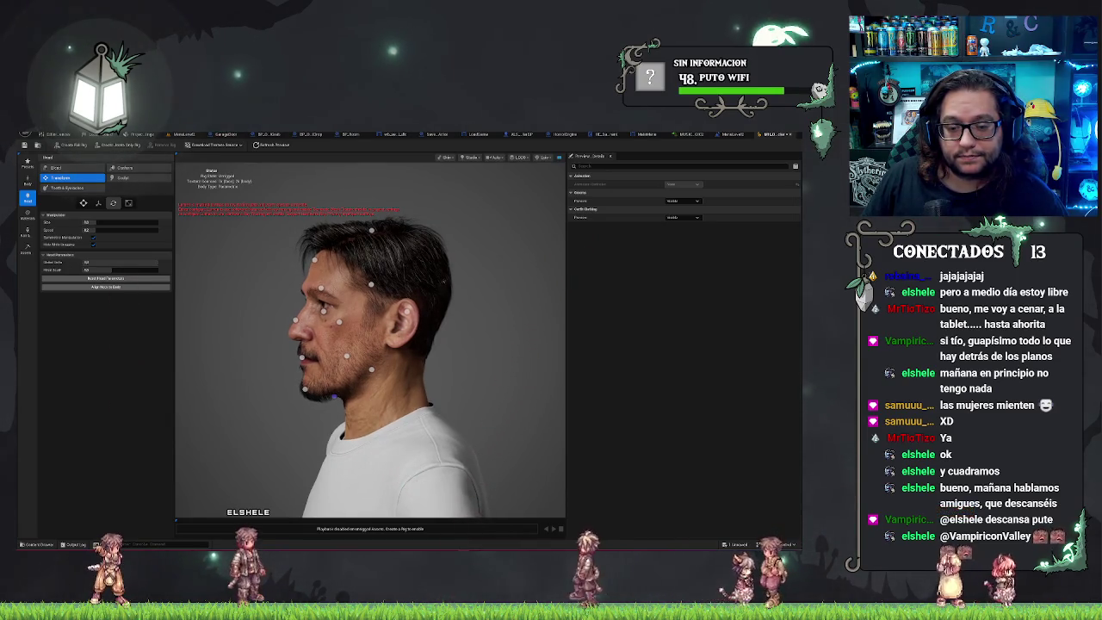
Set the chin control point to Uniform Scale, then deselect Transform to hide the face points
left_click(332, 396)
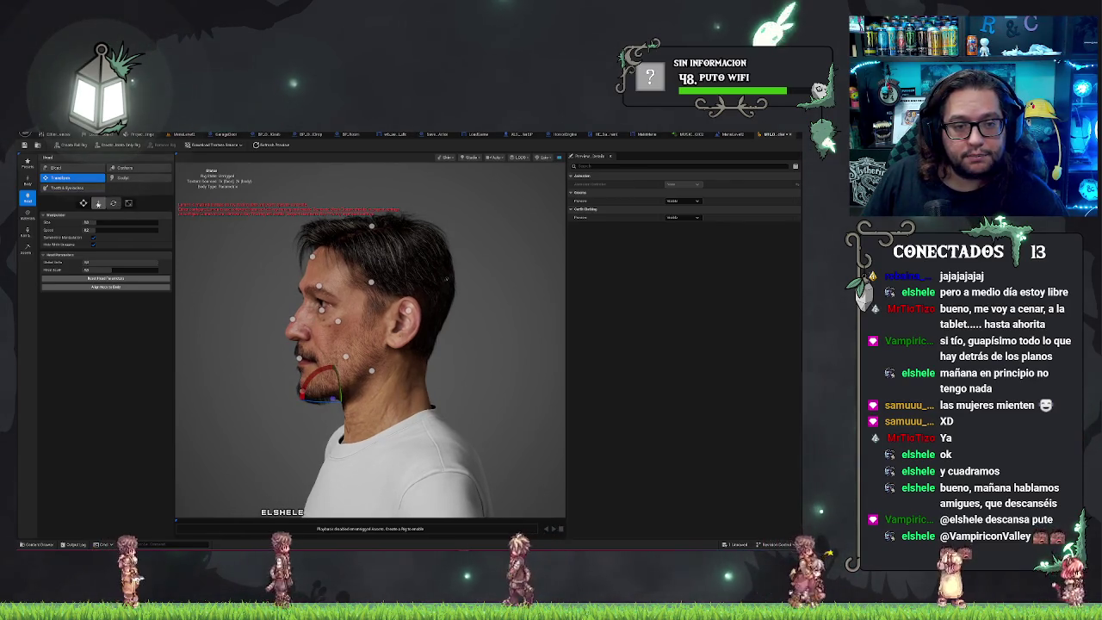
left_click(129, 203)
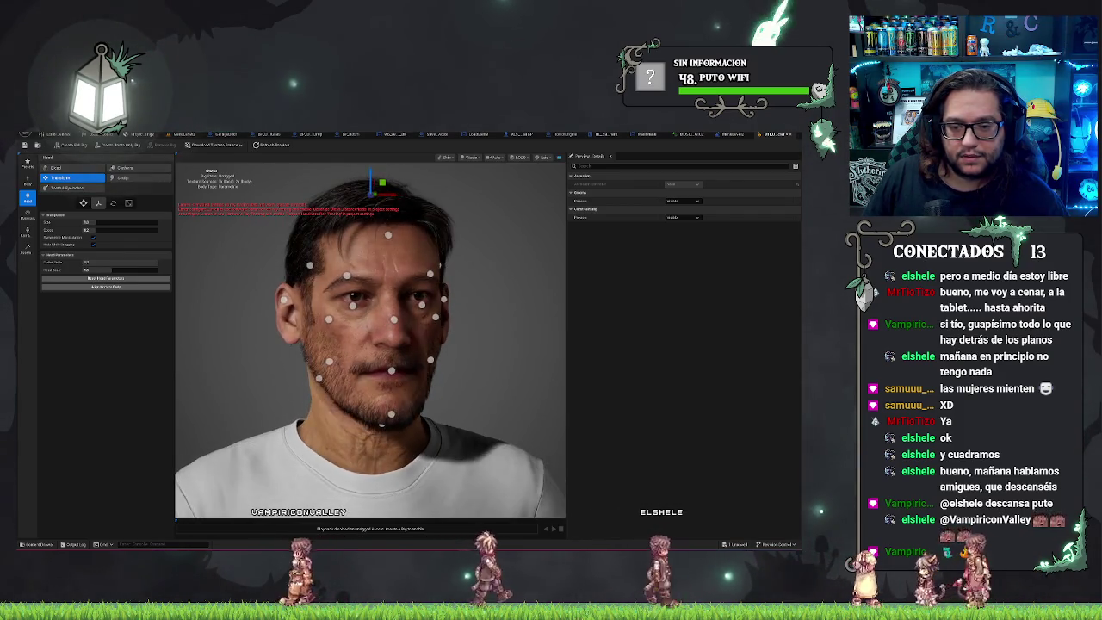
scroll(422, 363, "down", 5)
scroll(421, 363, "up", 5)
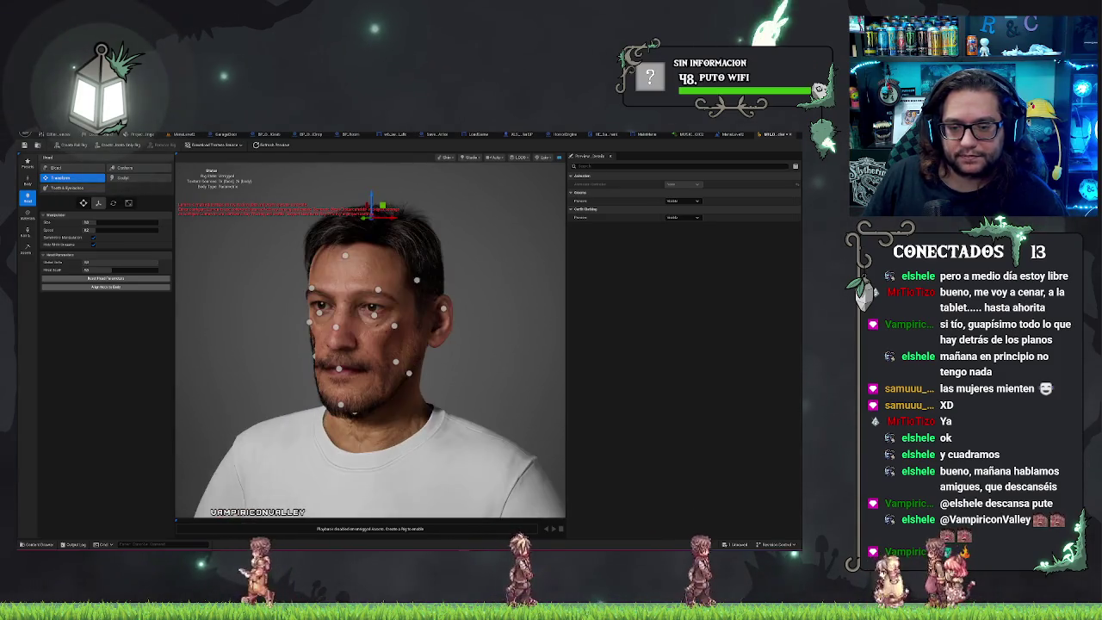
left_click(65, 177)
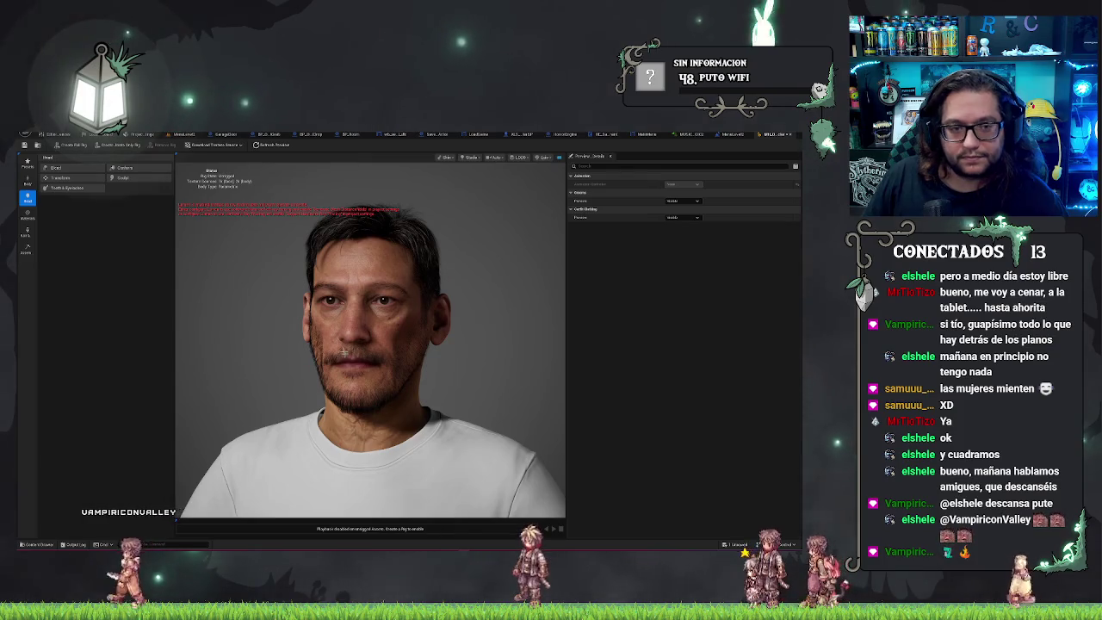
Toggle Transform on and off, then re-enable it so control points return across the face
left_click(62, 178)
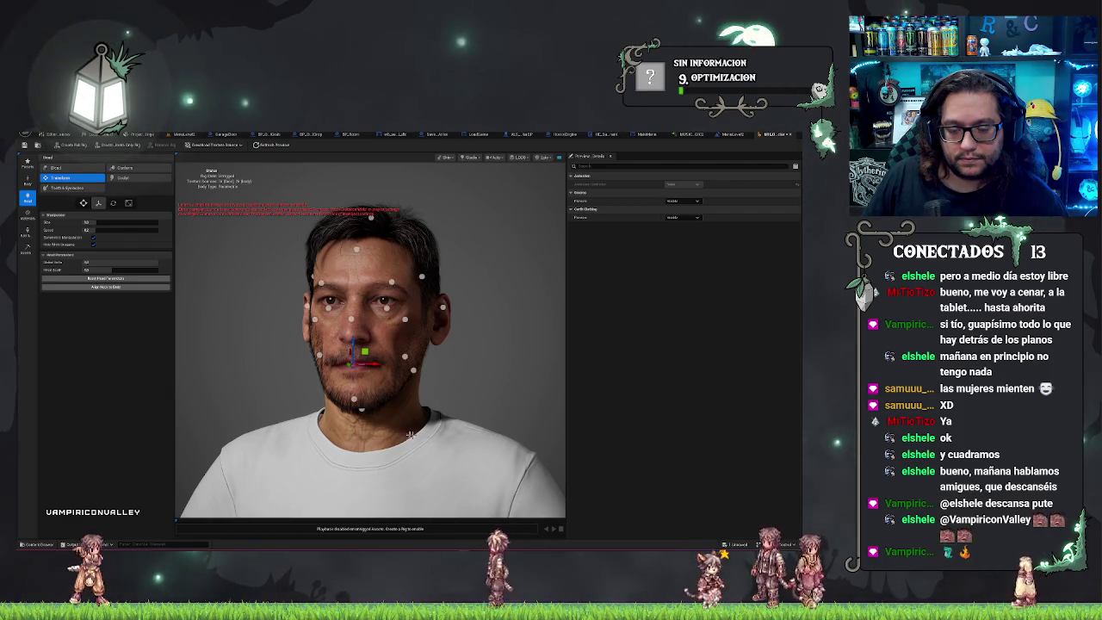
left_click(64, 178)
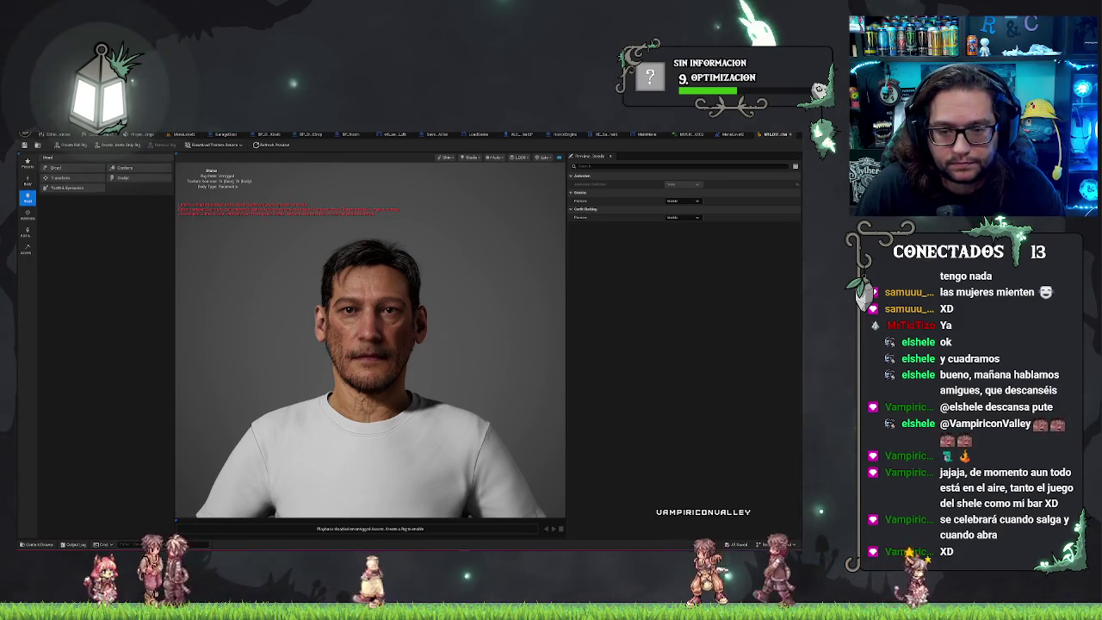
left_click(60, 178)
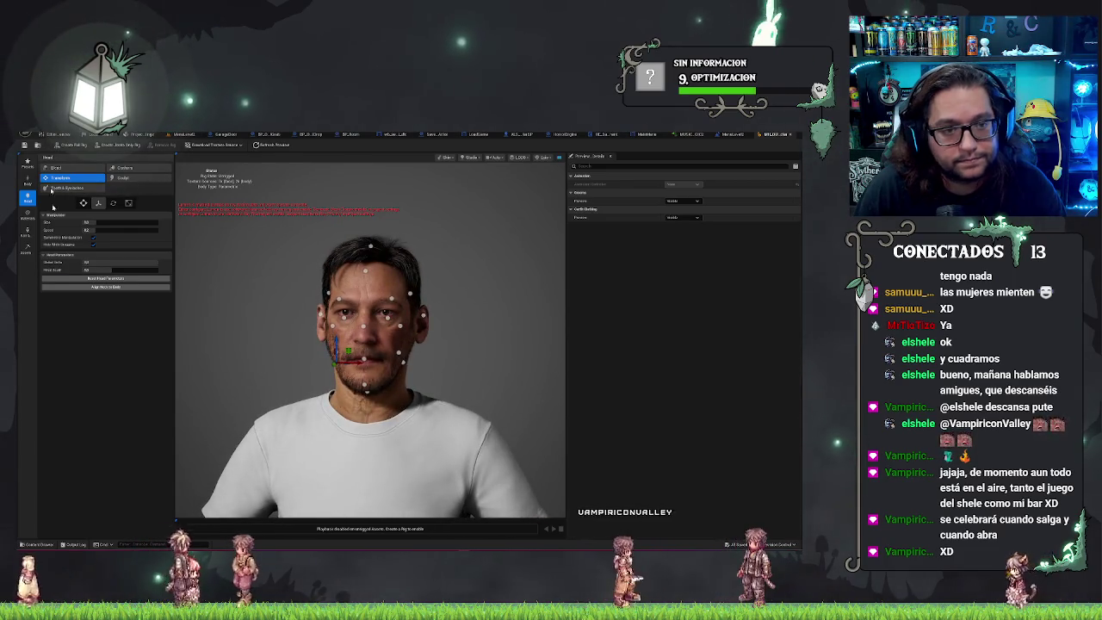
Re-enable Transform, orbit around the head and back, and rotate the control point beside the left eye
key("Escape")
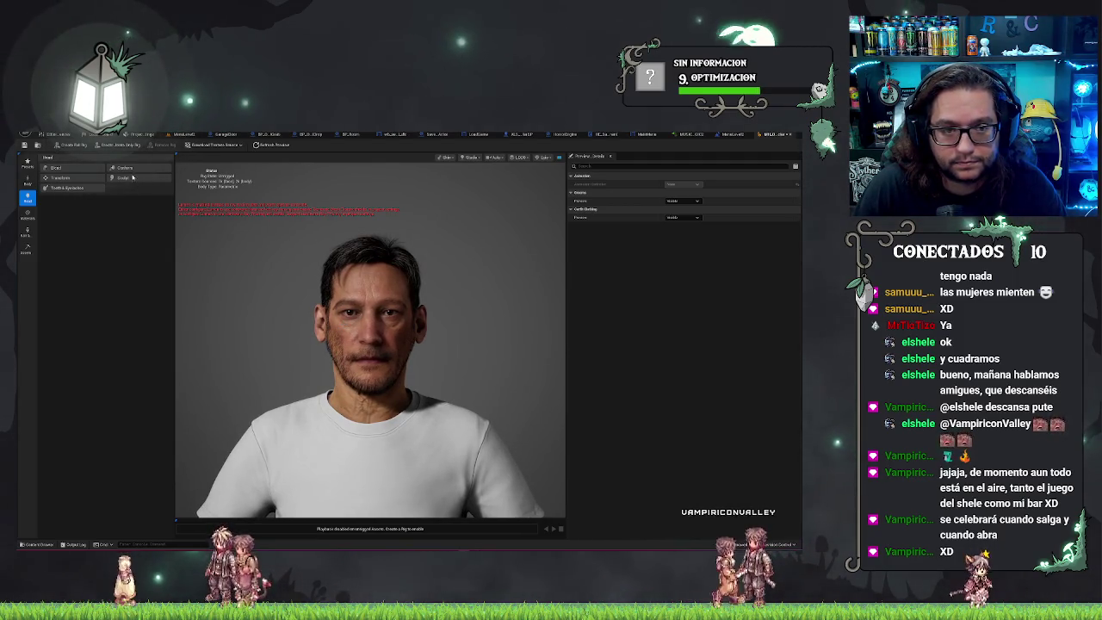
left_click(85, 178)
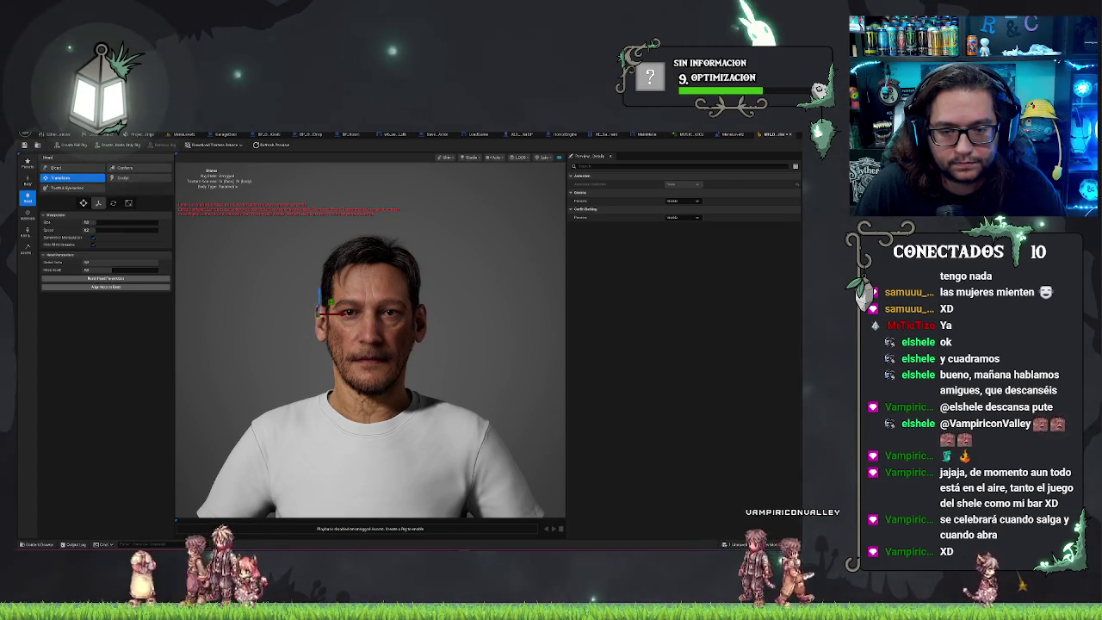
left_click_drag(345, 330, 293, 329)
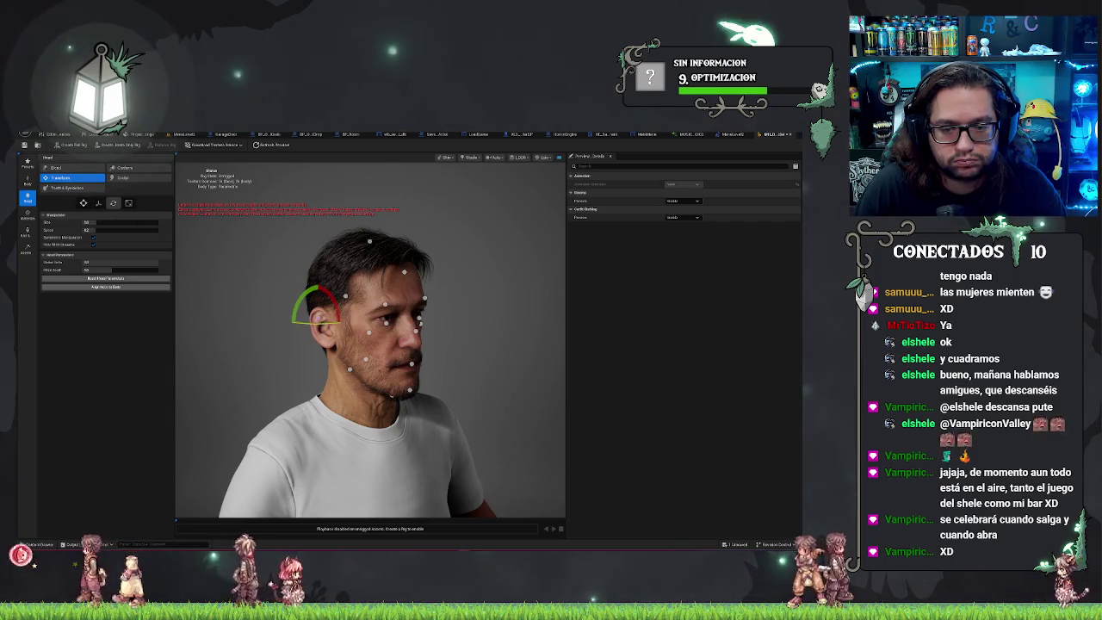
left_click_drag(293, 330, 335, 330)
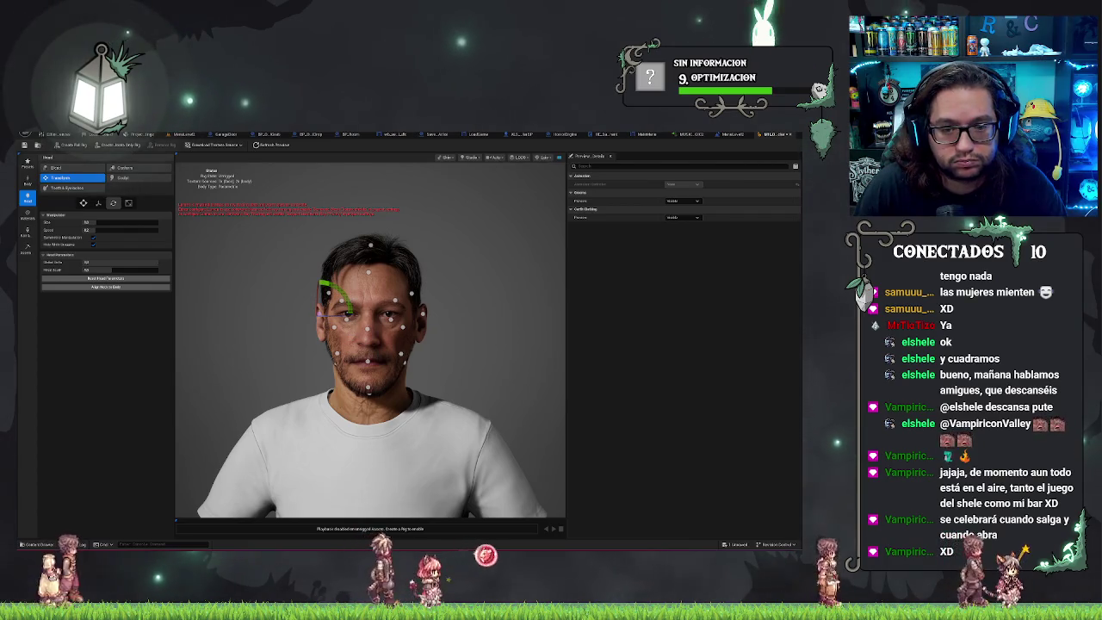
left_click_drag(318, 312, 323, 310)
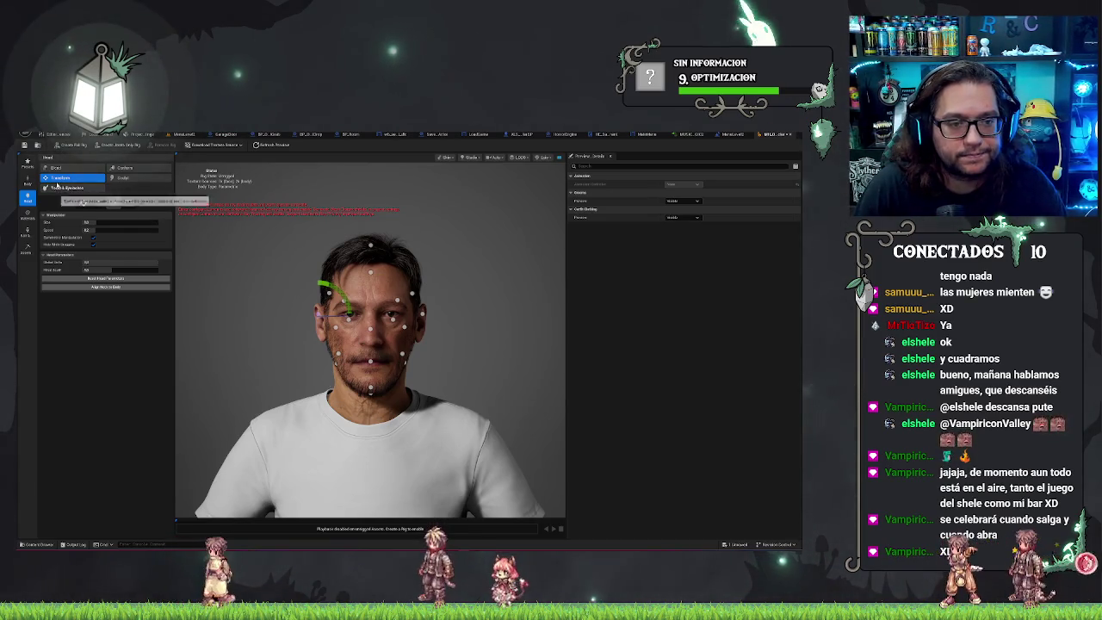
Toggle Transform off, back on, and off again in the Head panel
left_click(61, 177)
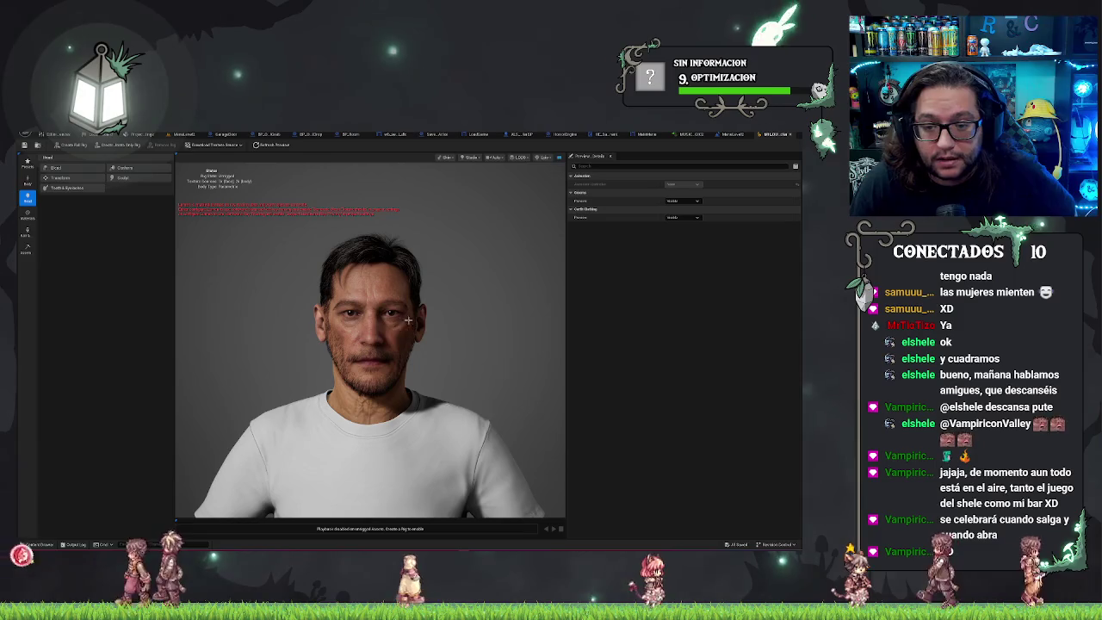
left_click(60, 177)
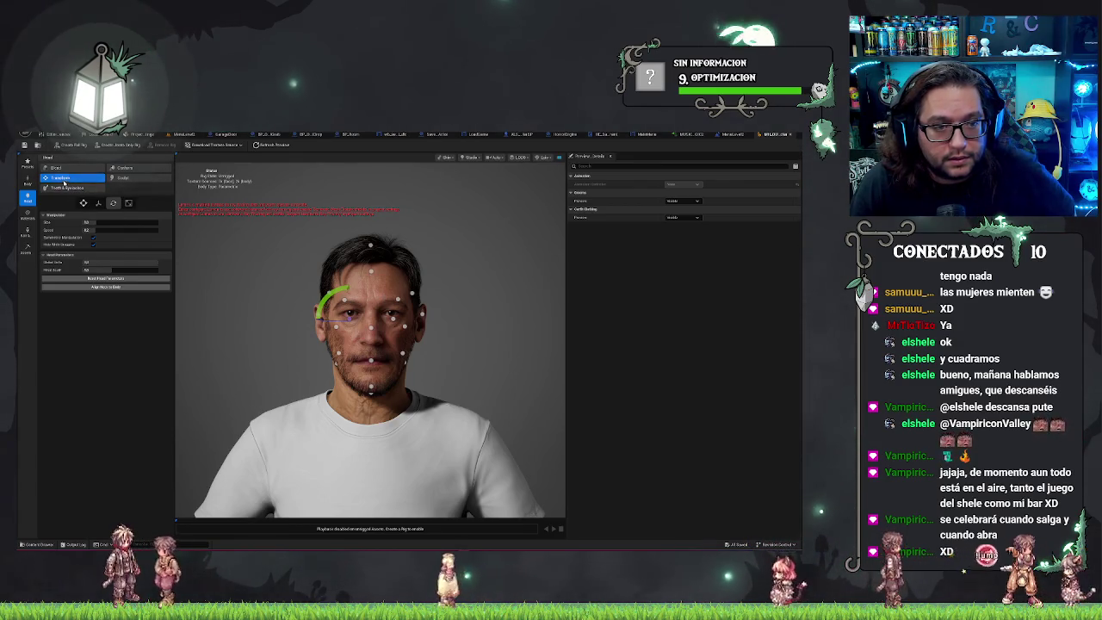
left_click(64, 181)
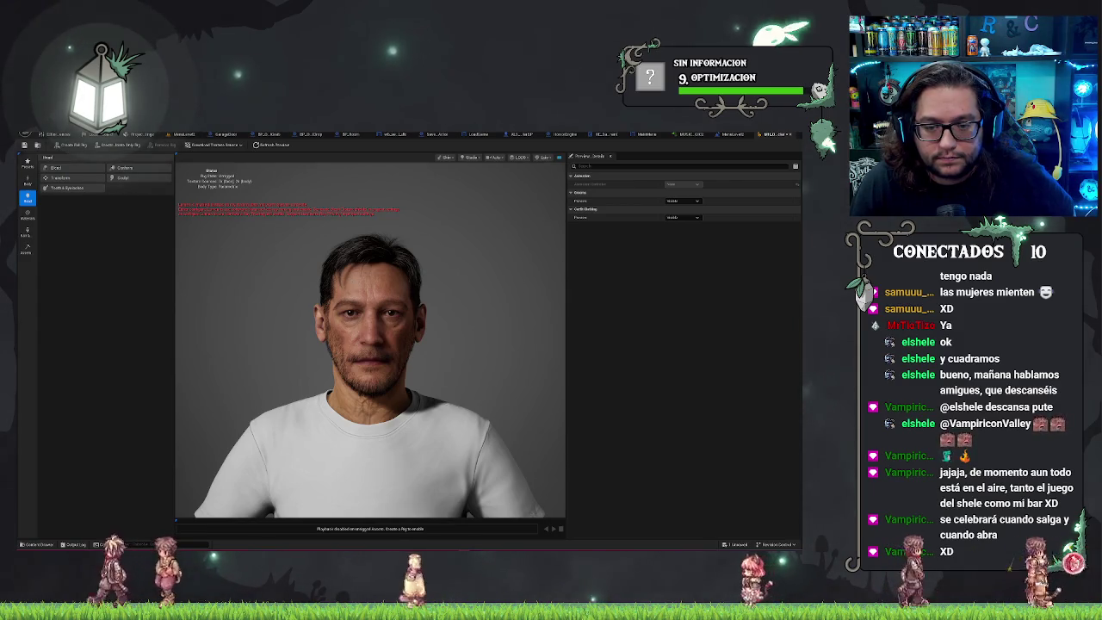
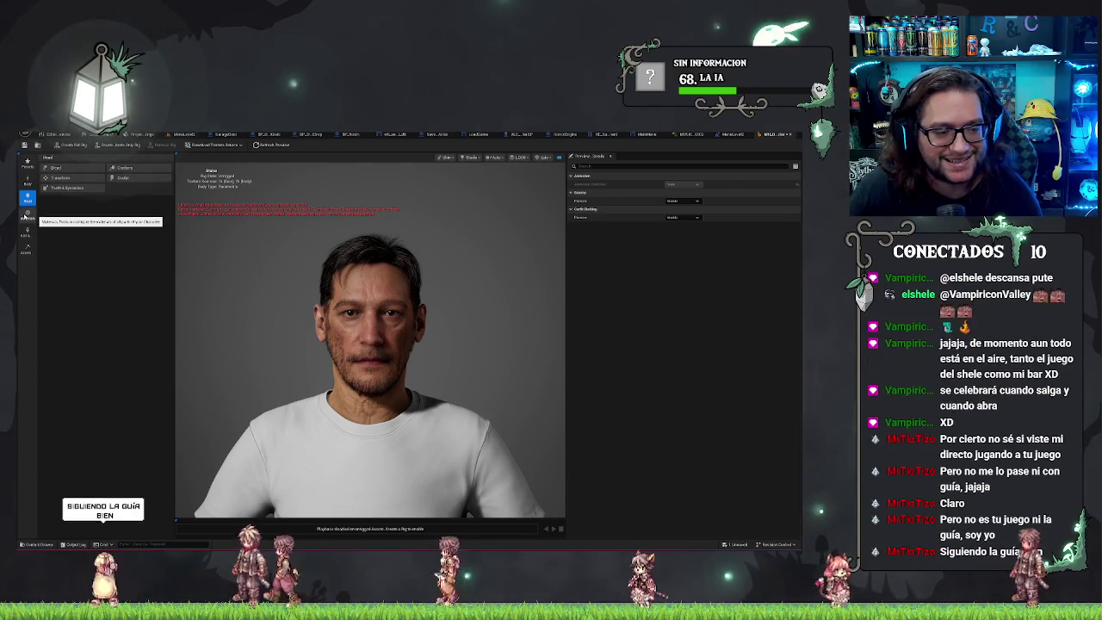
In the Skin material settings, fine-tune the Skin Tone colour to a slightly adjusted shade
left_click(26, 216)
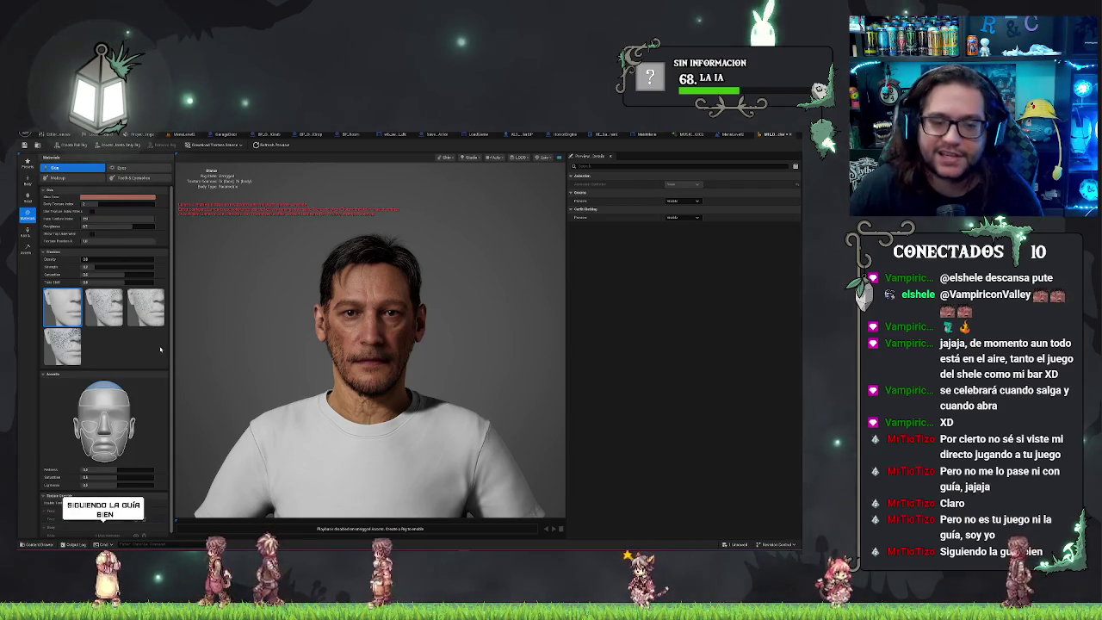
left_click(120, 199)
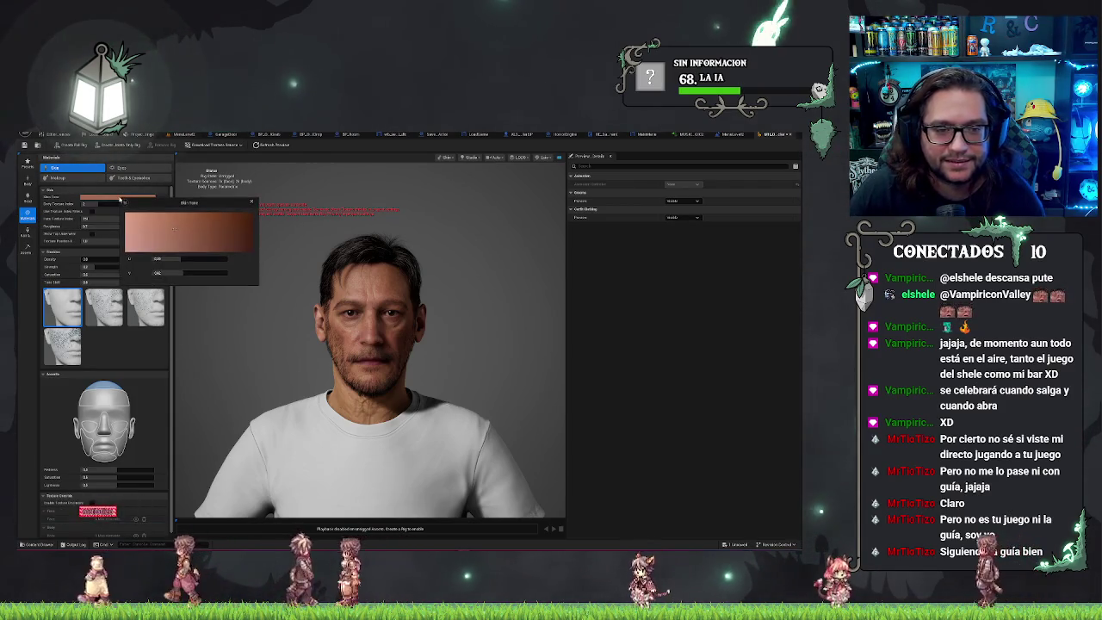
left_click(156, 225)
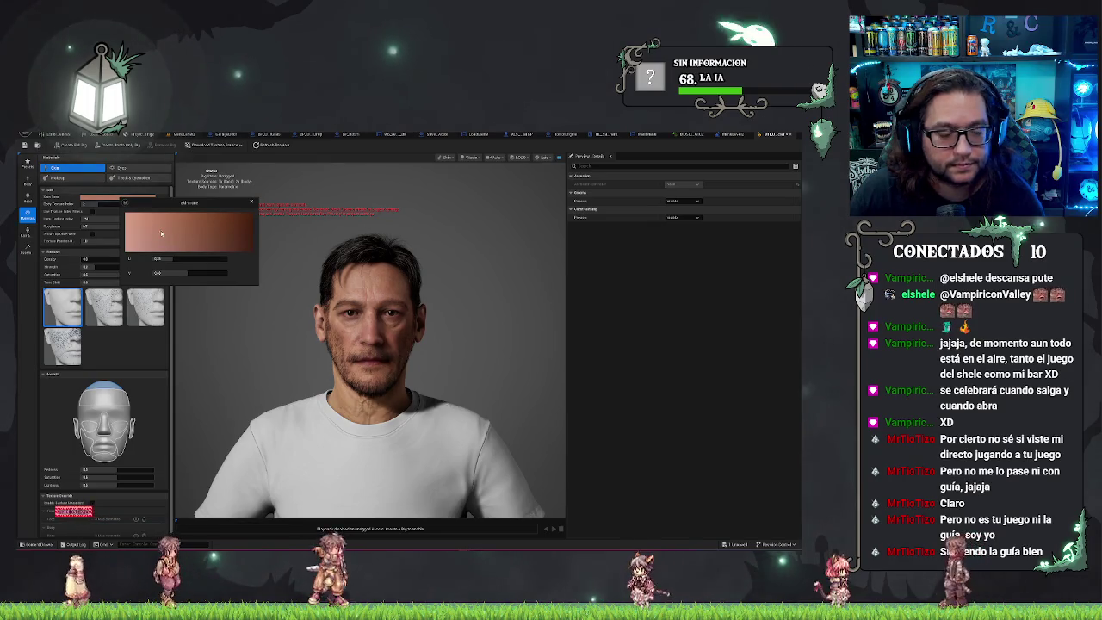
left_click(148, 212)
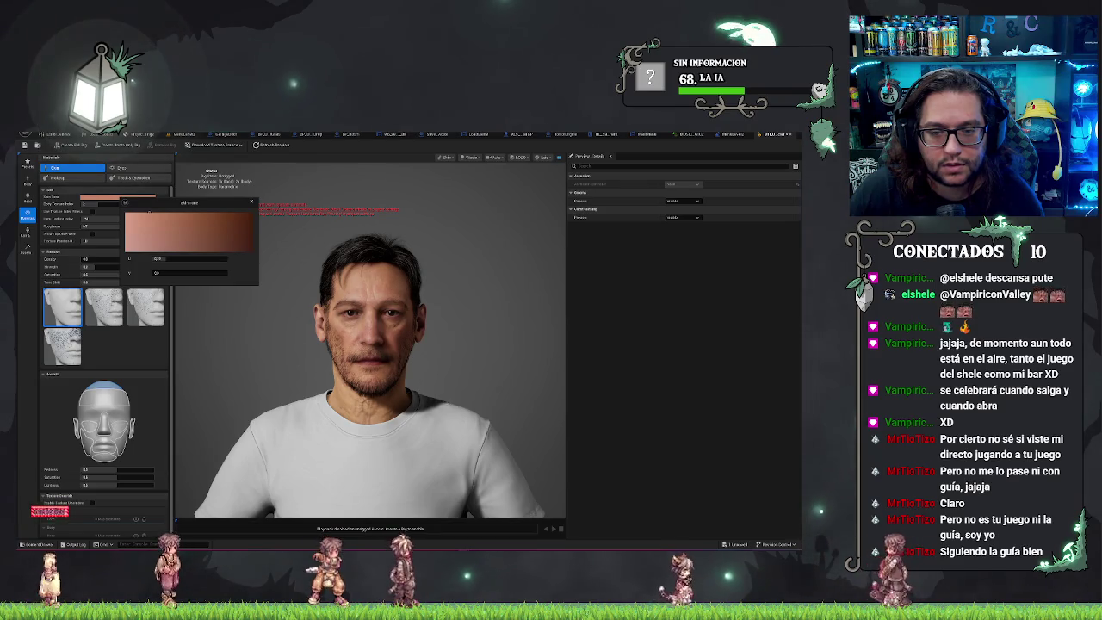
left_click(151, 226)
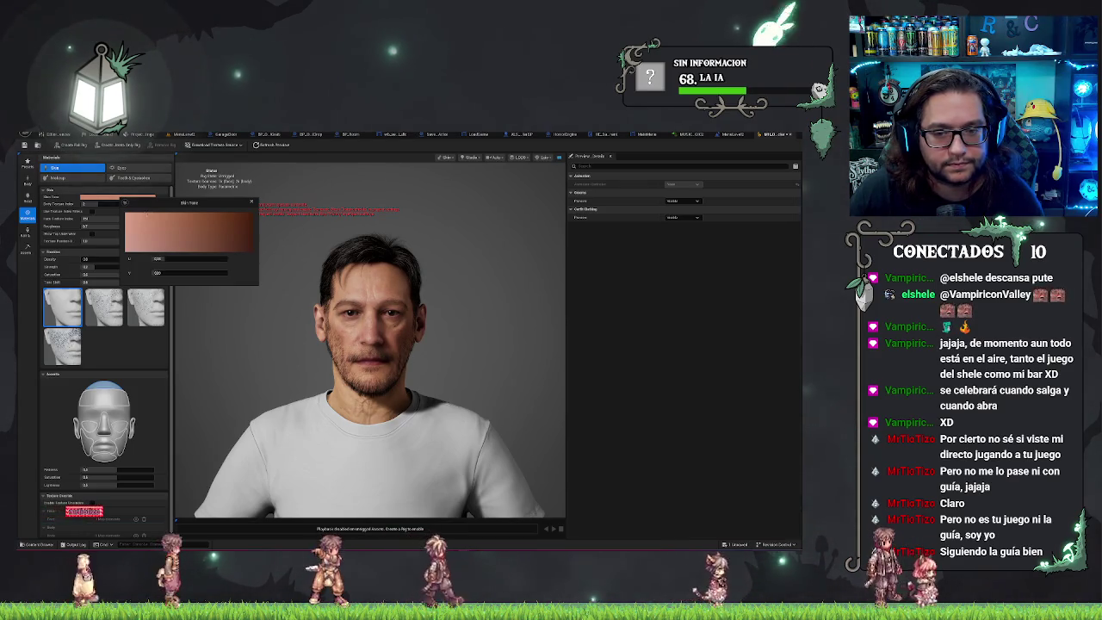
left_click(155, 225)
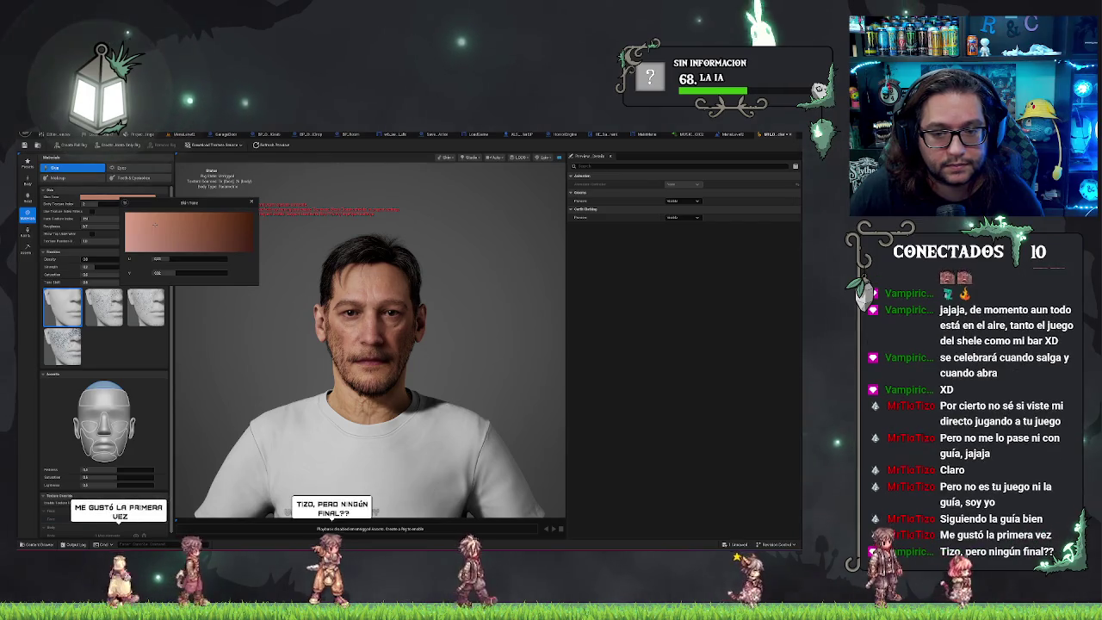
left_click(157, 224)
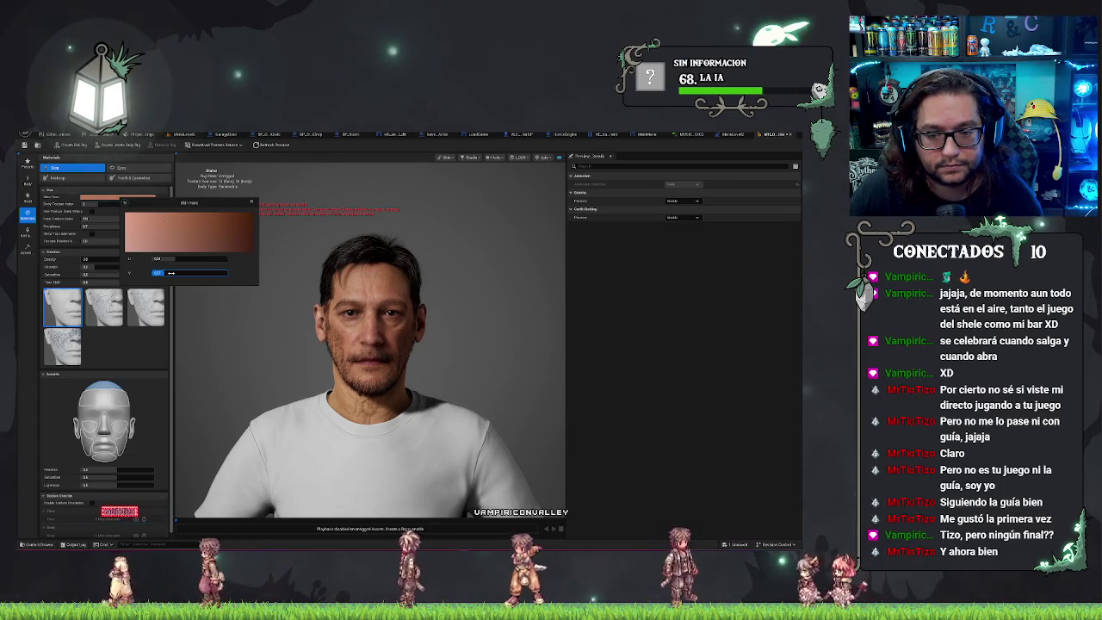
left_click_drag(370, 362, 284, 361)
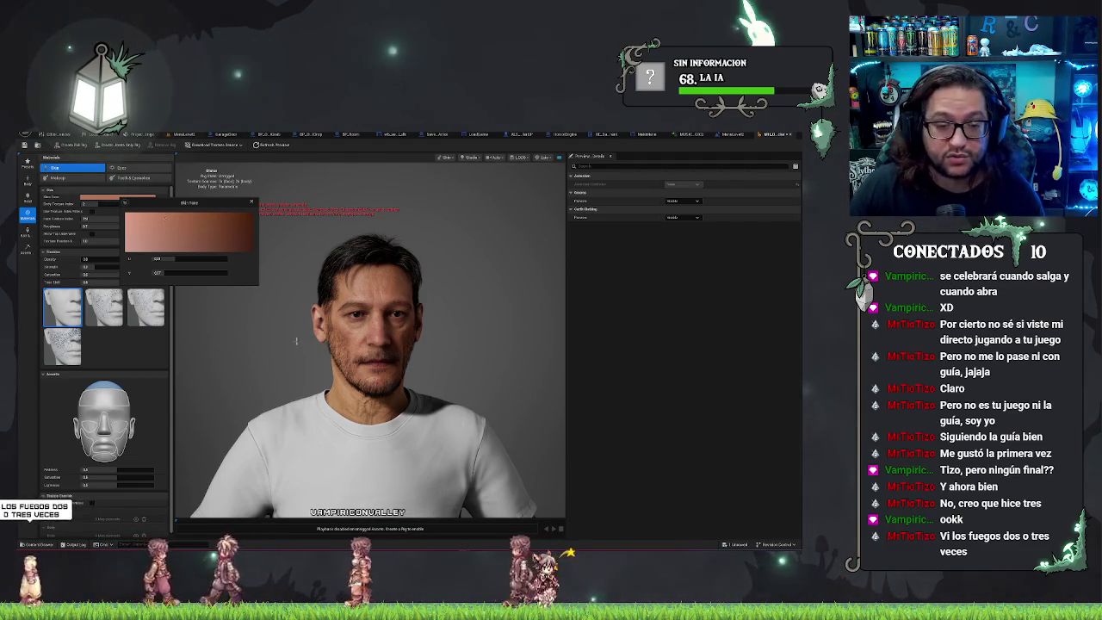
left_click(376, 390)
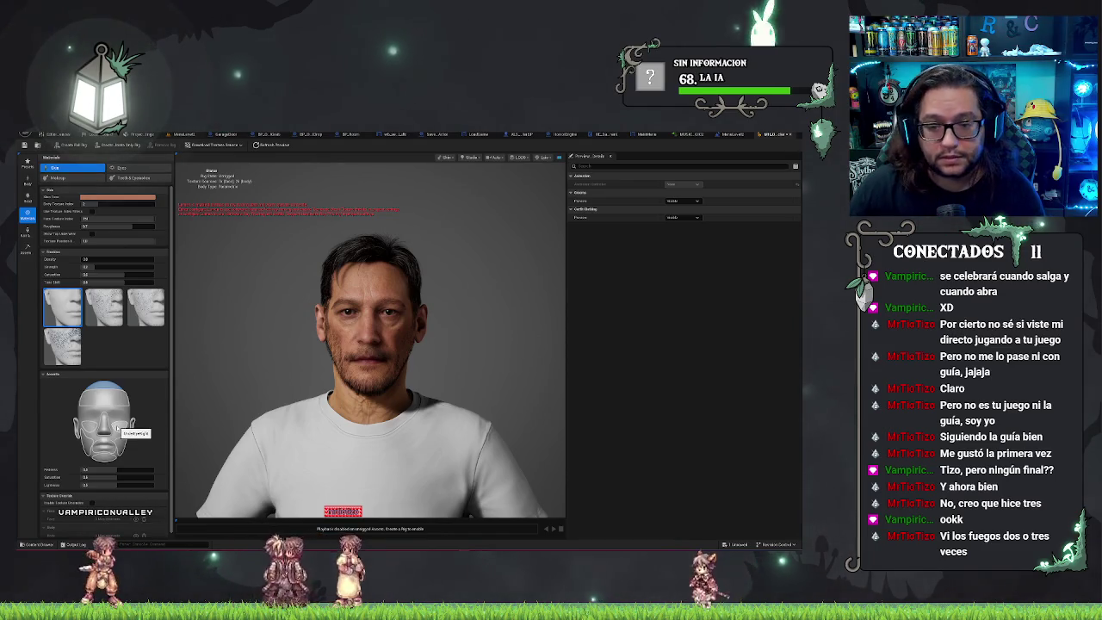
Turn the character slightly and open the Head transform settings with face landmarks shown
scroll(146, 396, "down", 1)
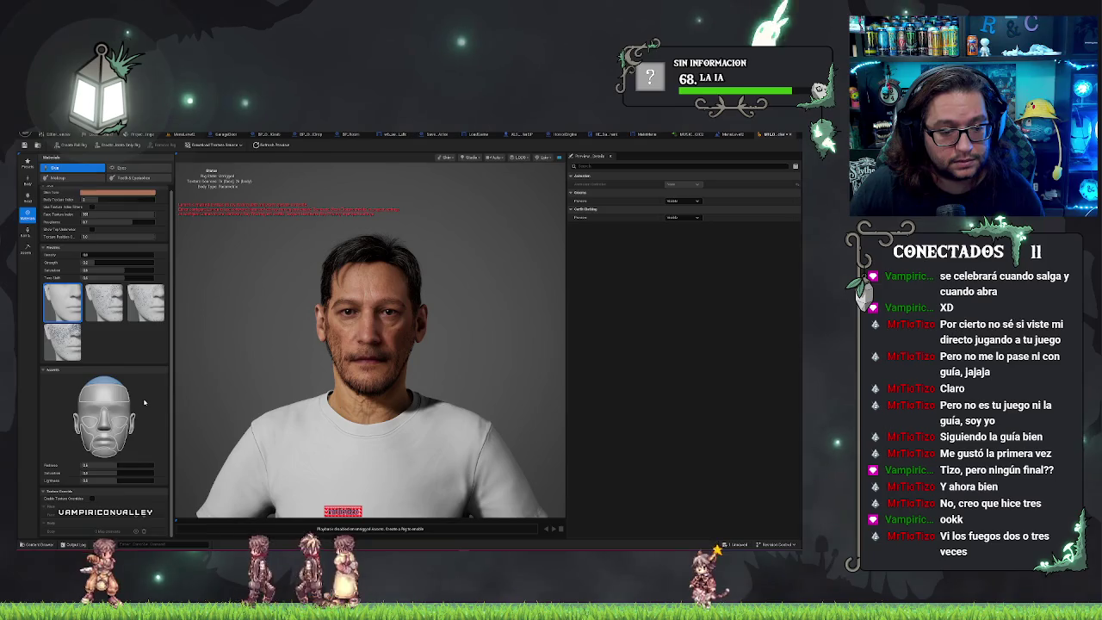
scroll(144, 402, "up", 1)
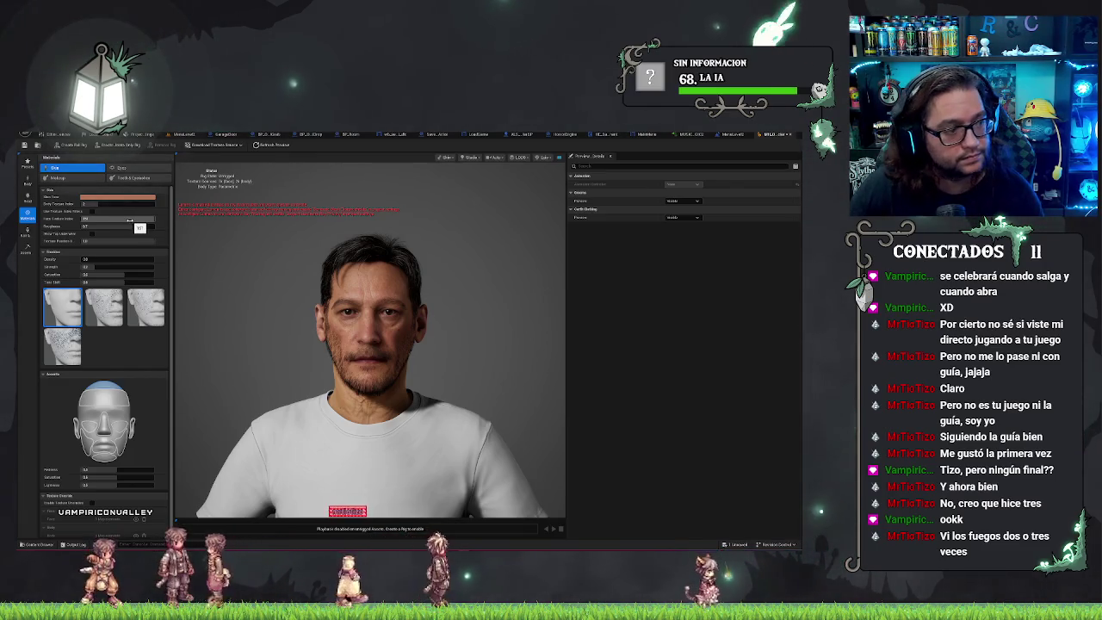
left_click_drag(515, 364, 534, 363)
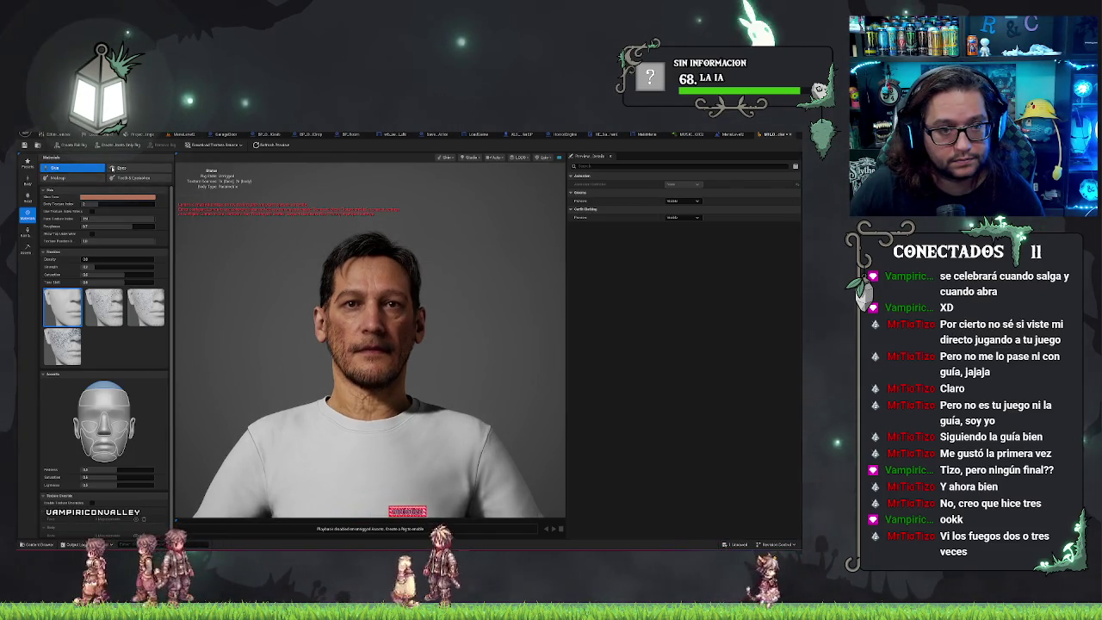
left_click(27, 196)
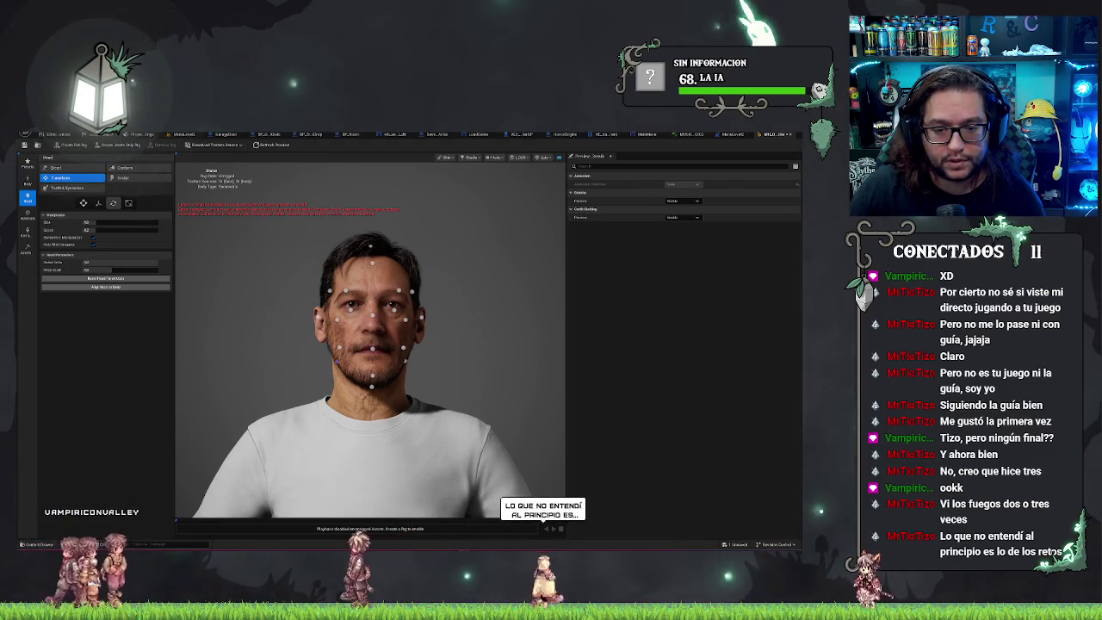
View the head from the side and switch the landmark manipulator from rotate to move with W
left_click_drag(334, 361, 379, 362)
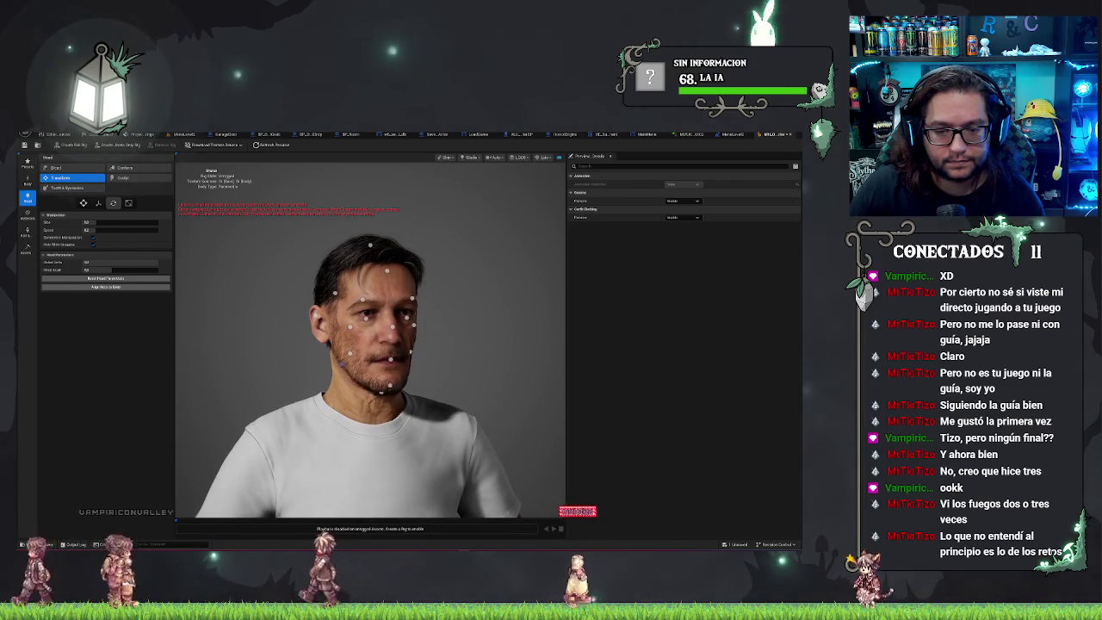
key("w")
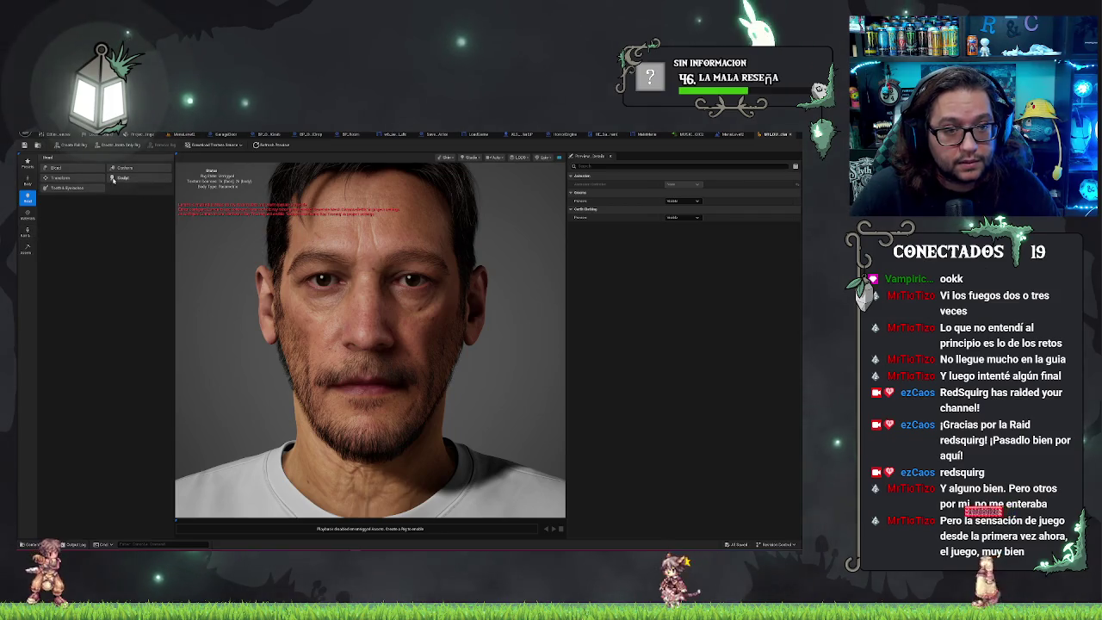
left_click(139, 178)
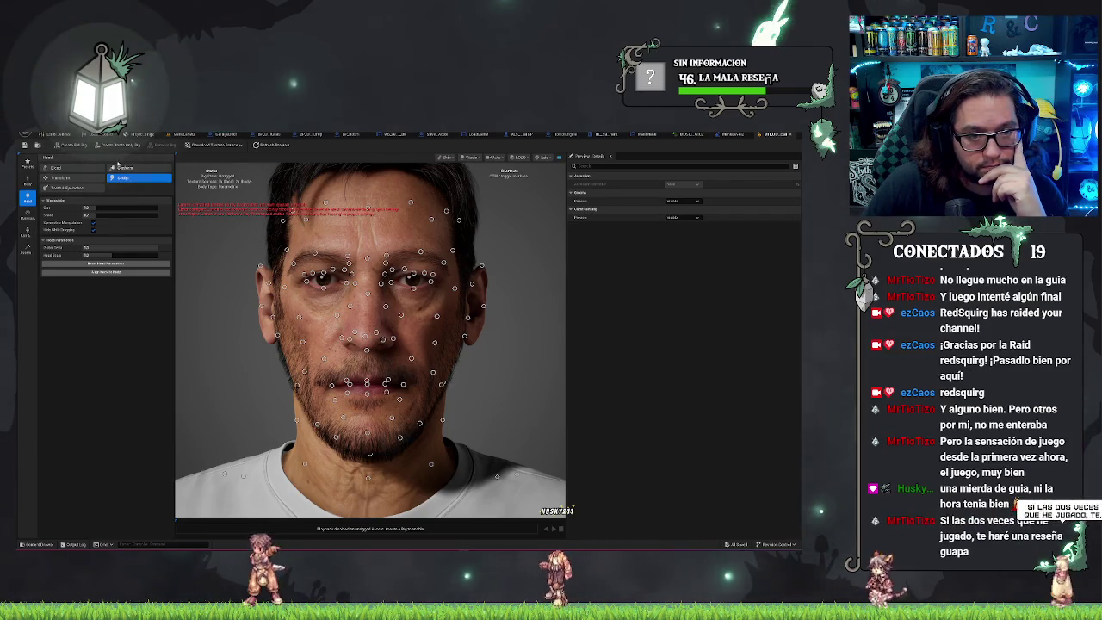
left_click(139, 177)
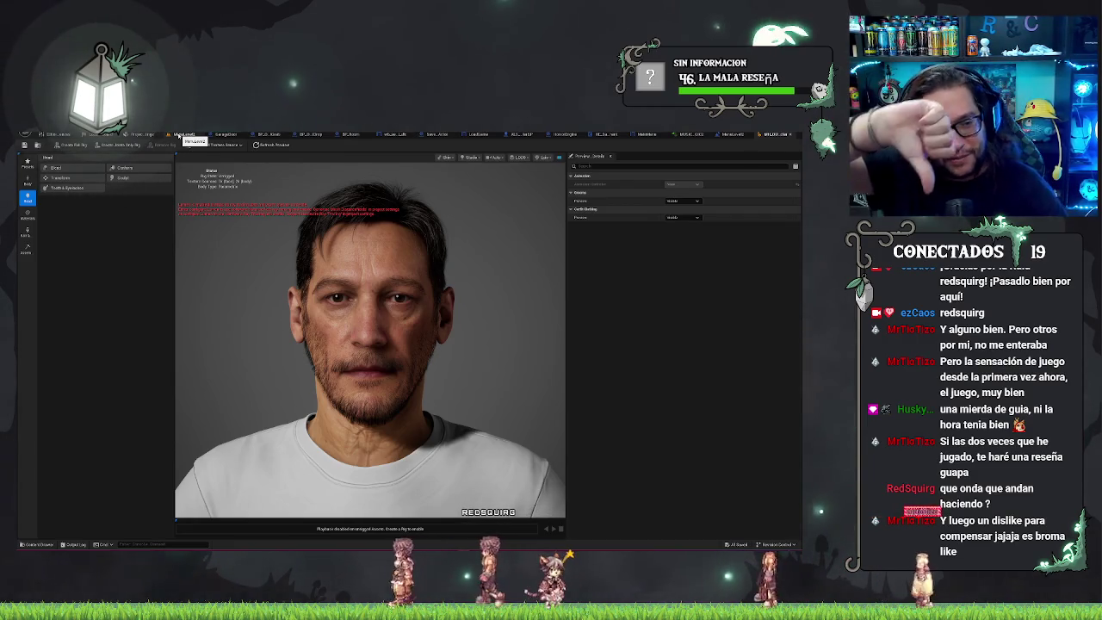
left_click(178, 136)
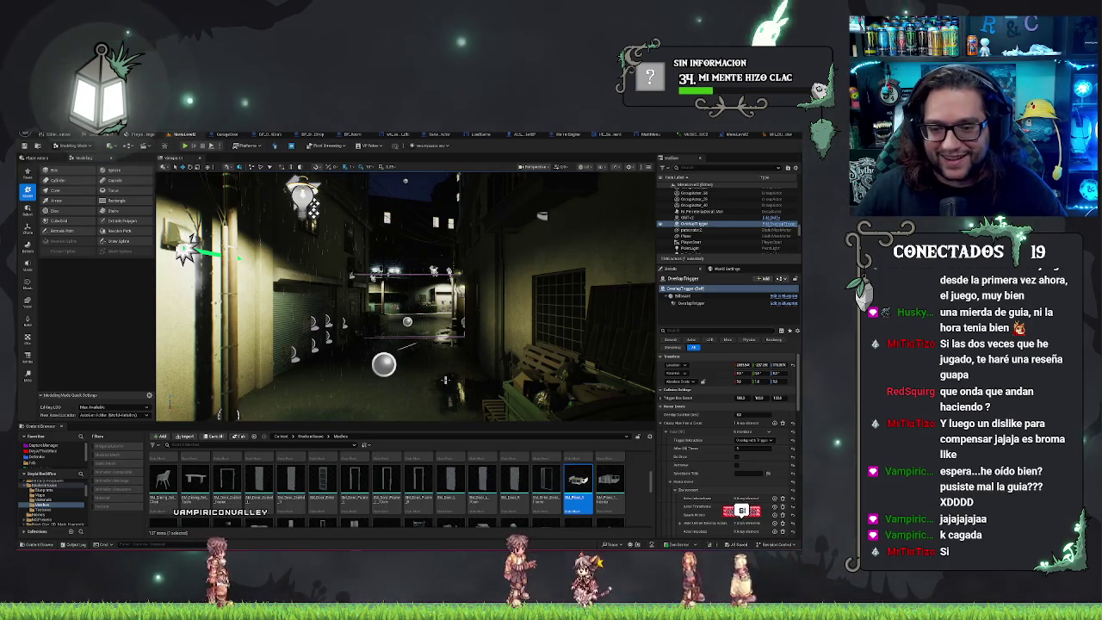
Fly down the rainy alley to the lit fence area and switch to Shader Complexity view (Alt+8)
left_click_drag(314, 210, 393, 251)
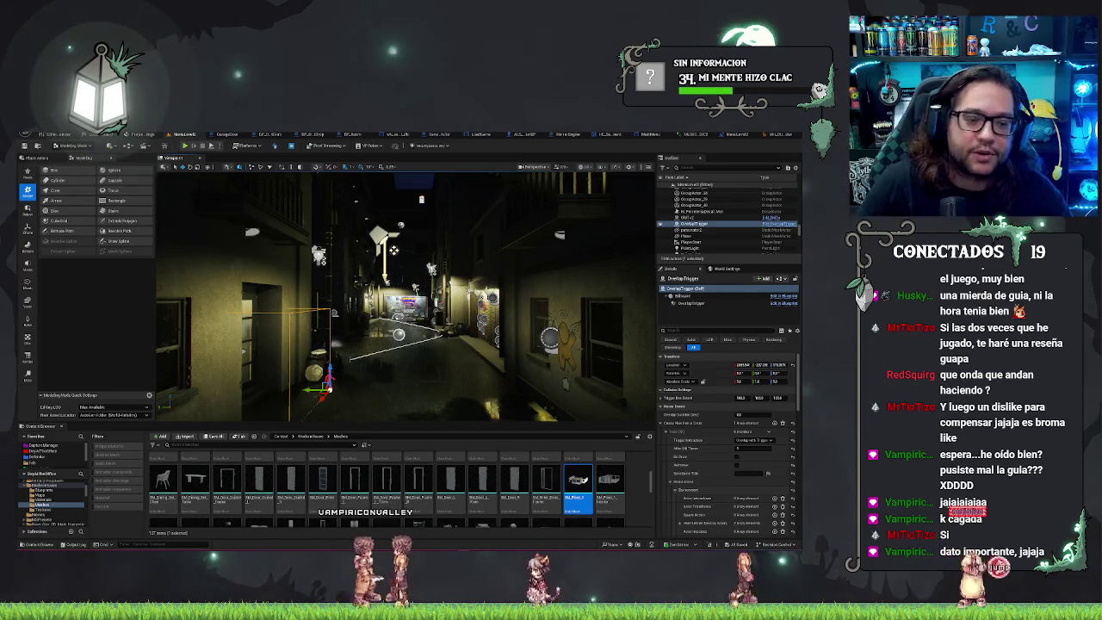
scroll(394, 250, "up", 5)
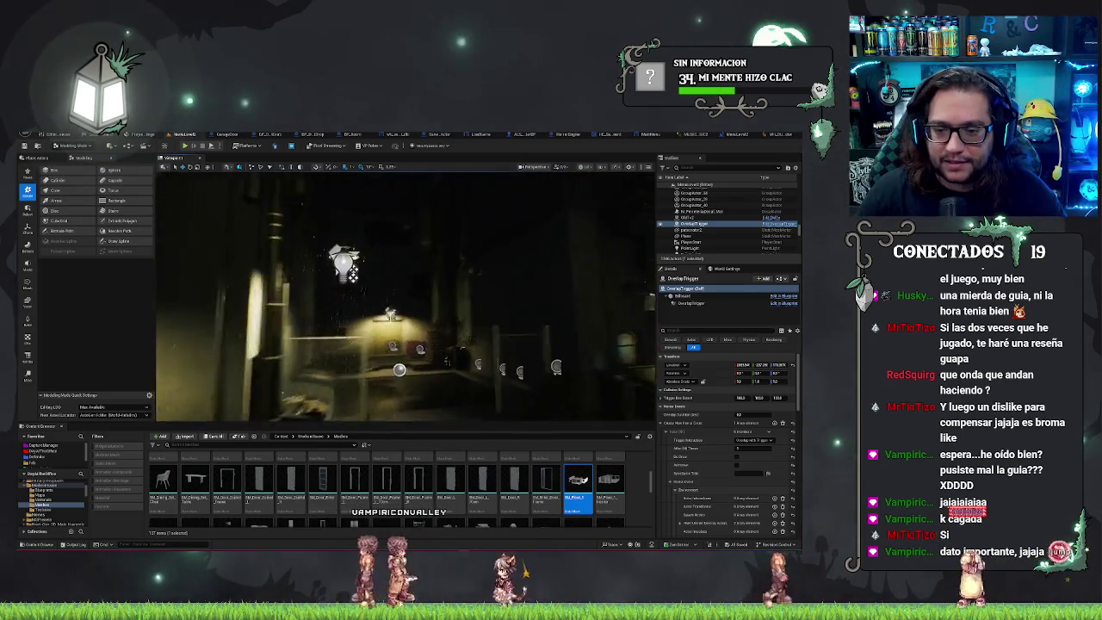
scroll(393, 250, "up", 3)
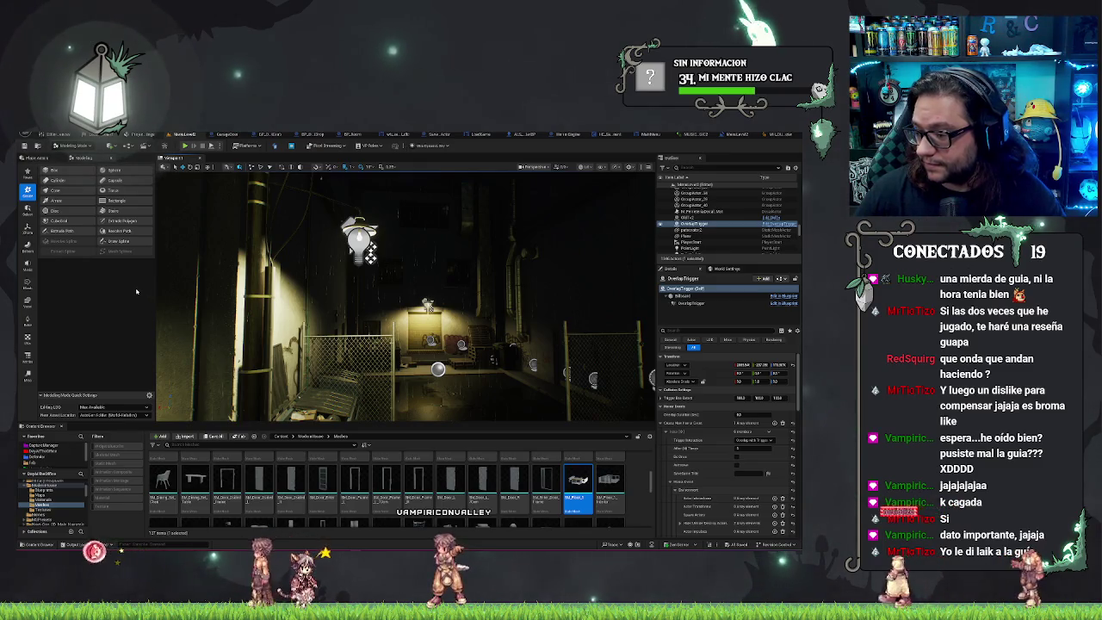
mouse_move(215, 301)
left_mouse_down()
mouse_move(198, 289)
mouse_move(211, 250)
mouse_move(211, 282)
mouse_move(172, 288)
left_mouse_up()
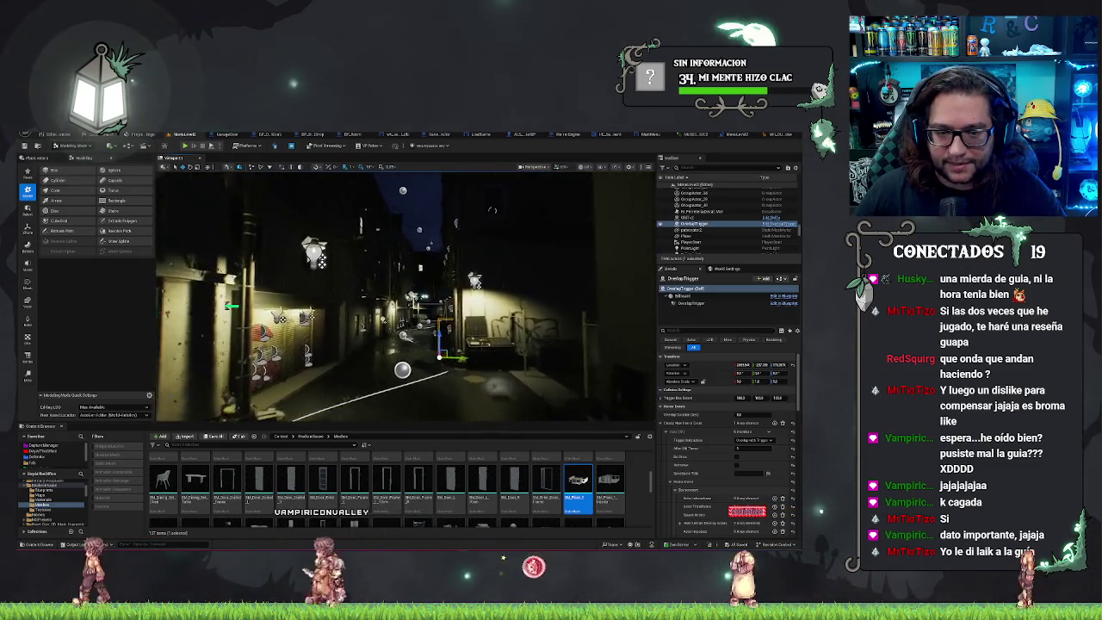
key("alt+8")
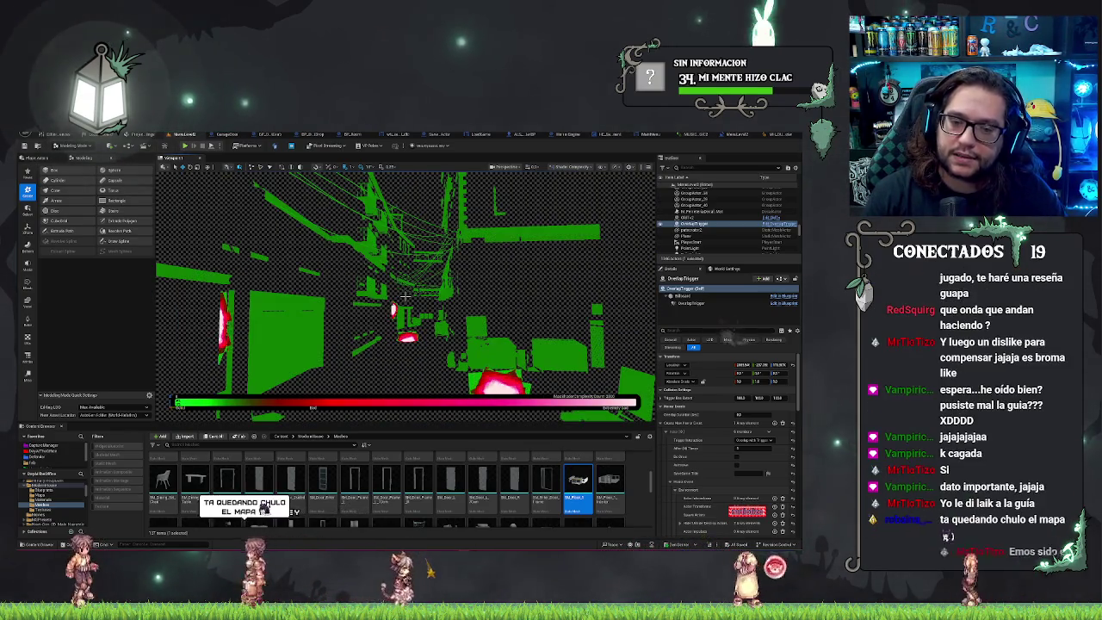
Select the Ground_8 floor mesh, look up toward the red wall, then switch to Unlit view (Alt+4)
mouse_move(405, 297)
left_mouse_down()
mouse_move(405, 284)
mouse_move(405, 296)
left_mouse_up()
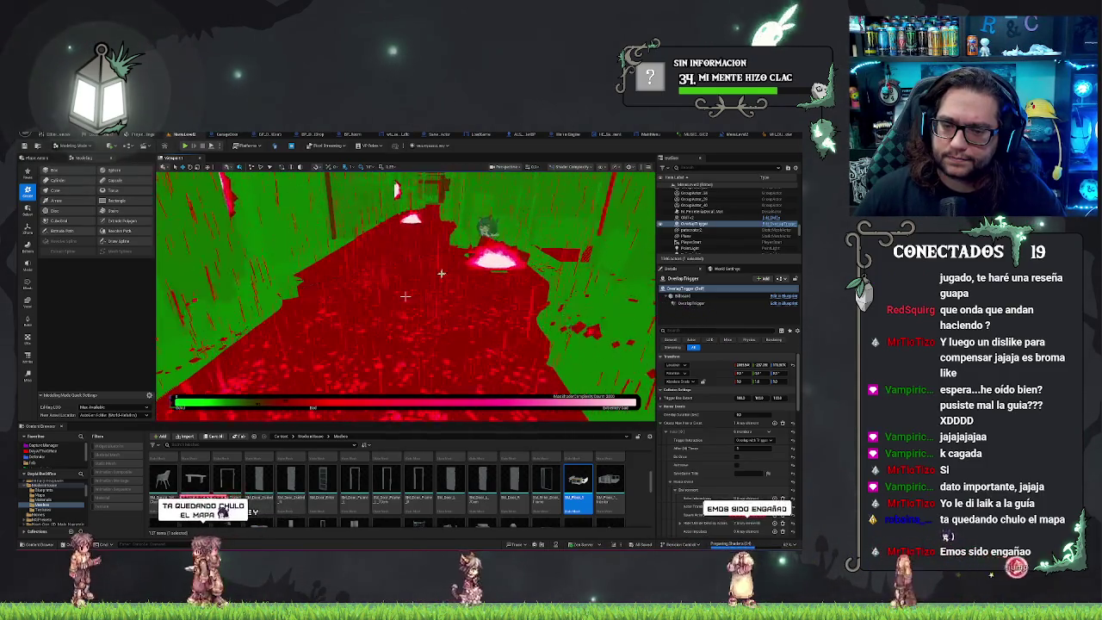
left_click(404, 296)
mouse_move(405, 296)
left_mouse_down()
mouse_move(405, 285)
mouse_move(405, 296)
left_mouse_up()
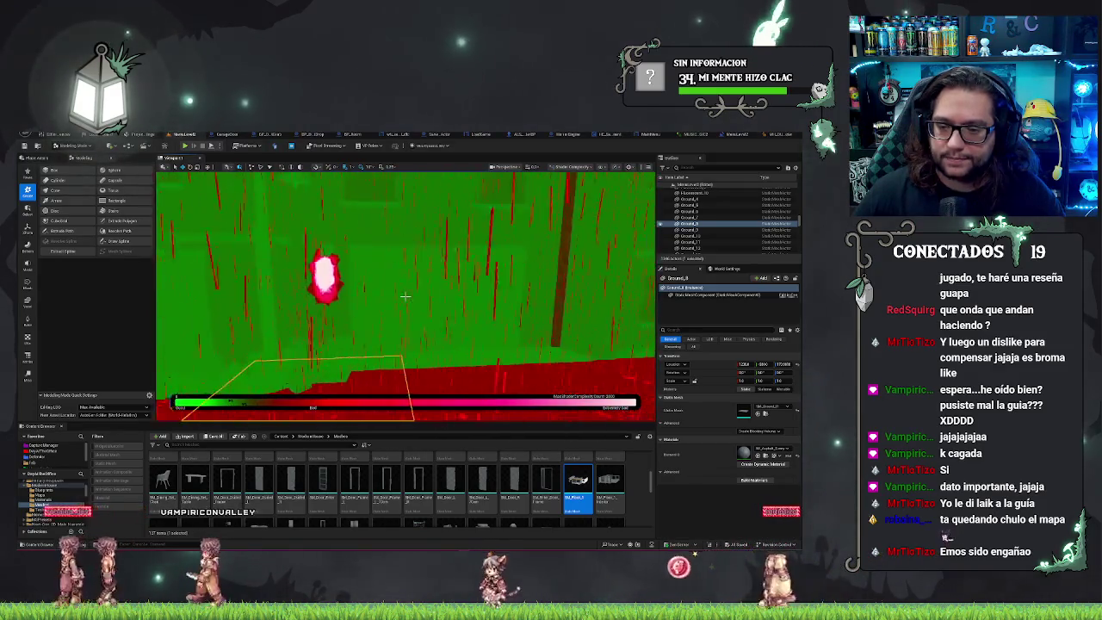
left_click_drag(404, 296, 405, 297)
key("alt+4")
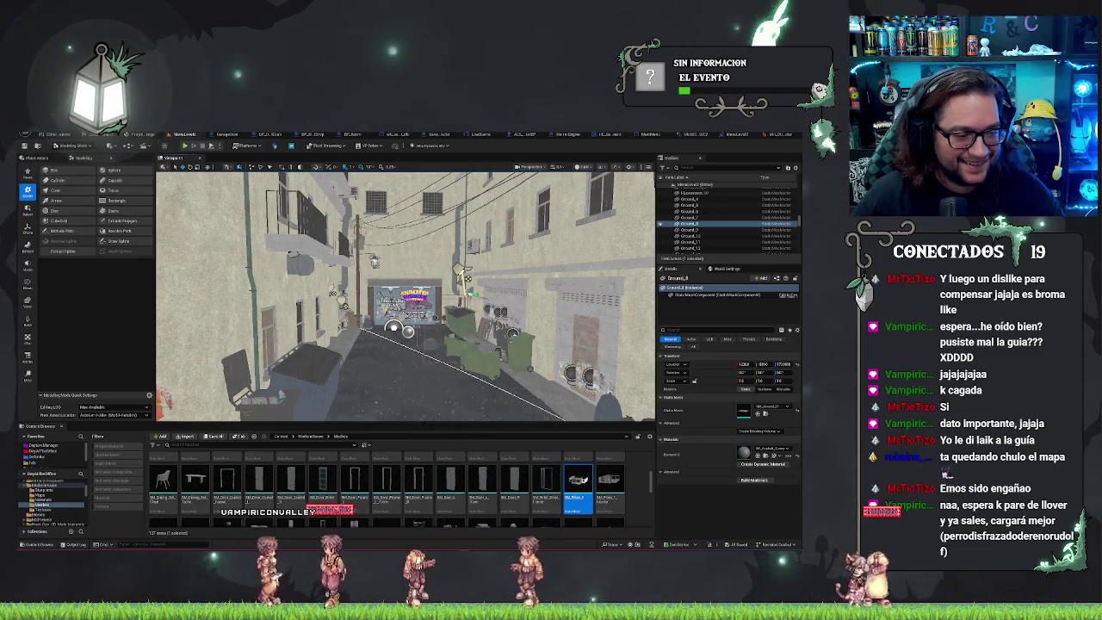
Fly further down the alley in the Unlit view
left_click_drag(405, 344, 431, 318)
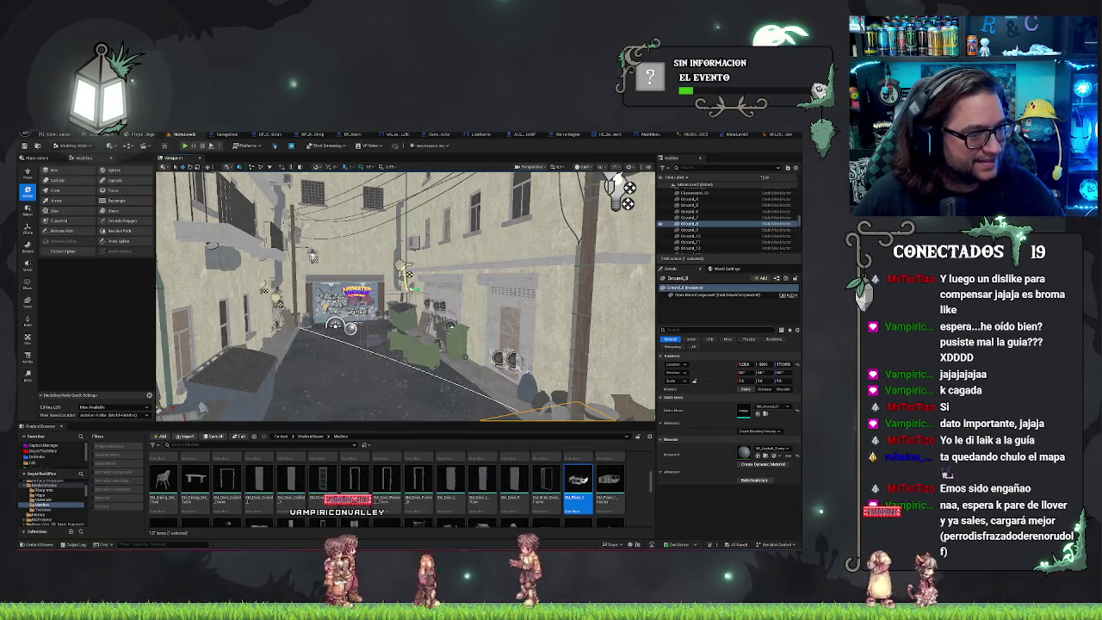
left_click_drag(404, 345, 392, 319)
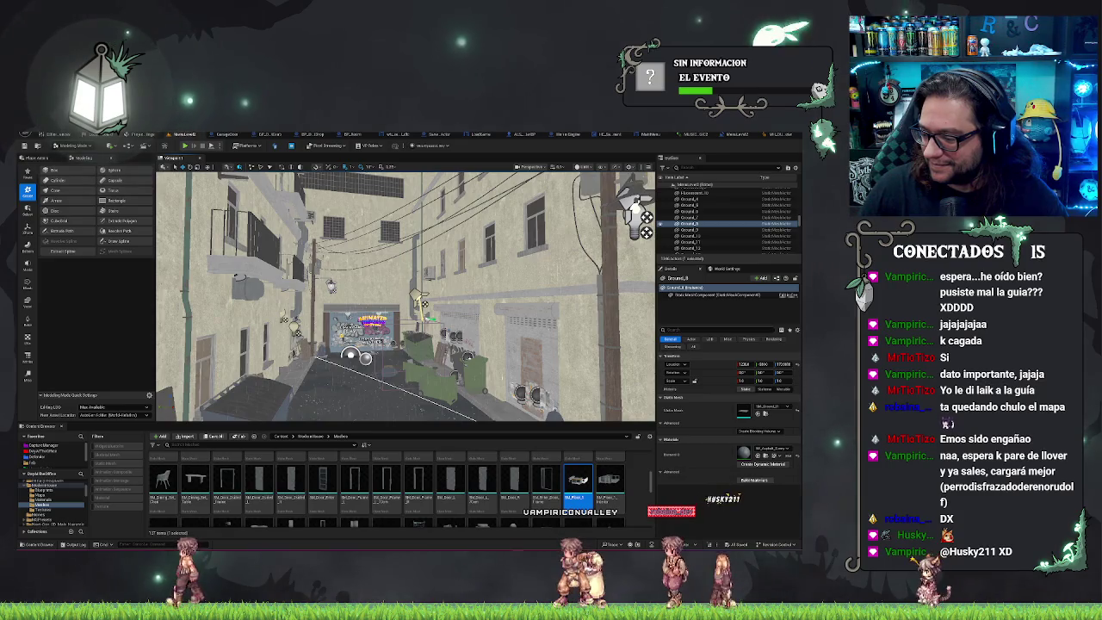
scroll(405, 297, "up", 2)
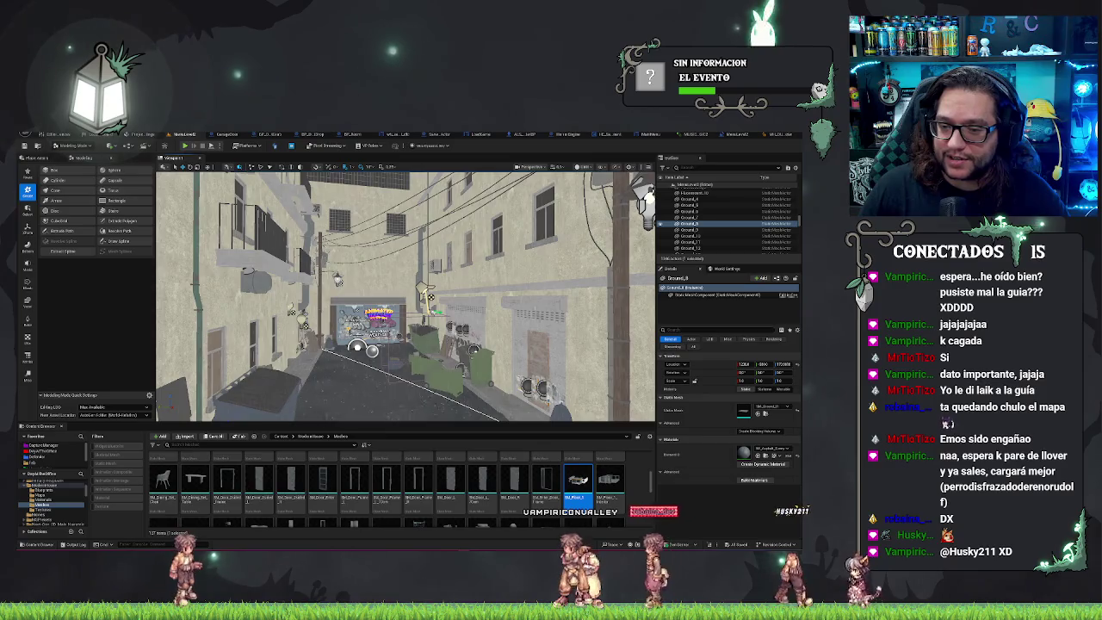
scroll(405, 296, "up", 2)
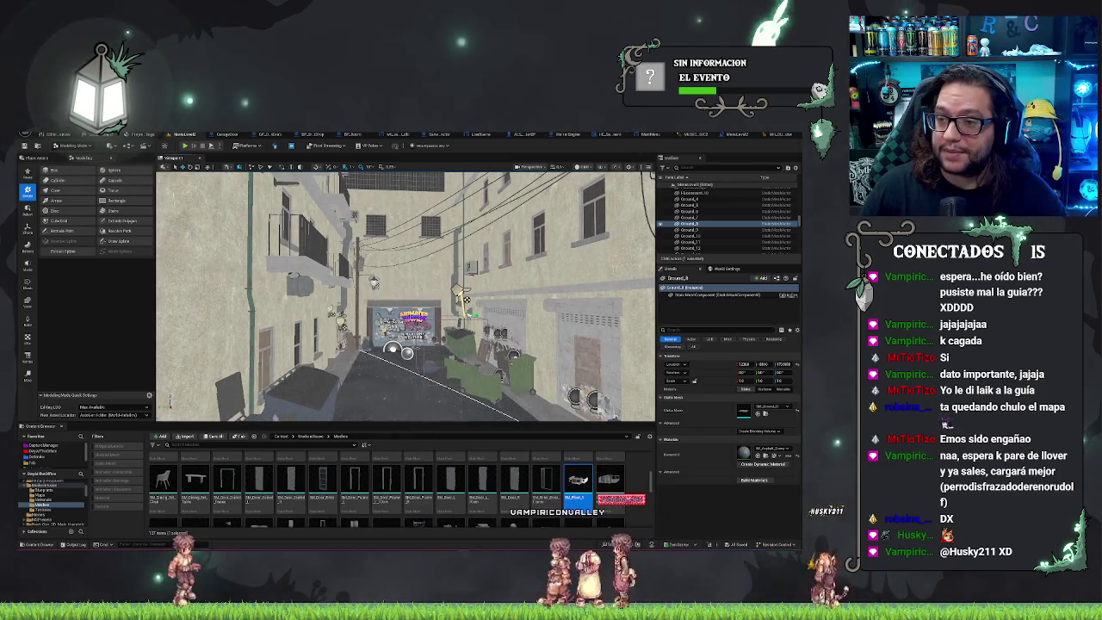
Set the viewport view mode back to Lit and look down the night alley
left_click(638, 166)
left_click(594, 191)
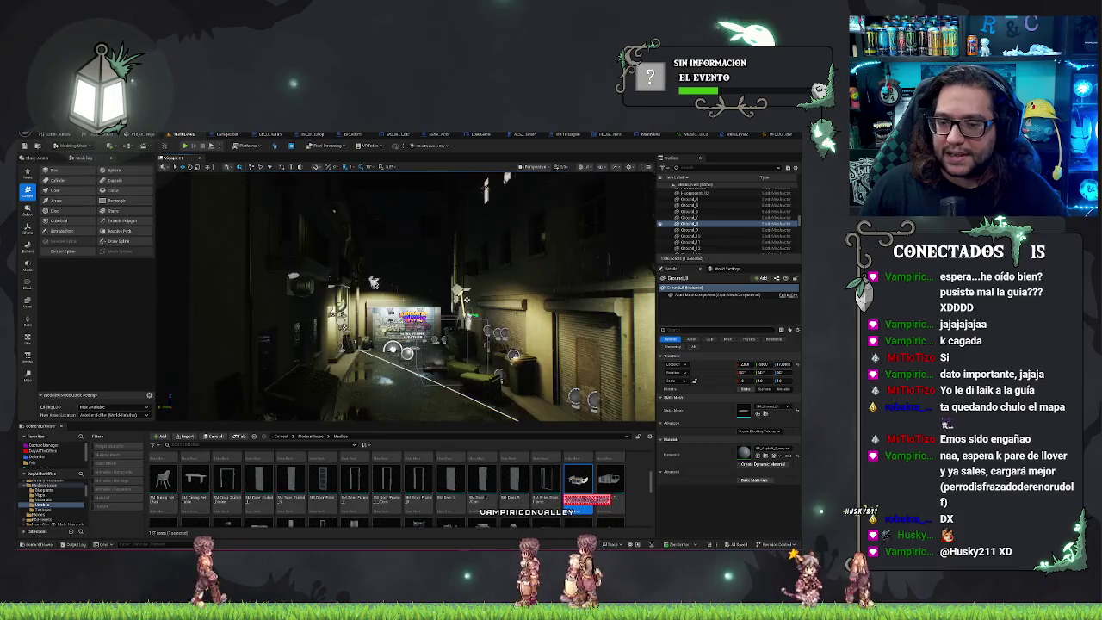
scroll(473, 178, "up", 3)
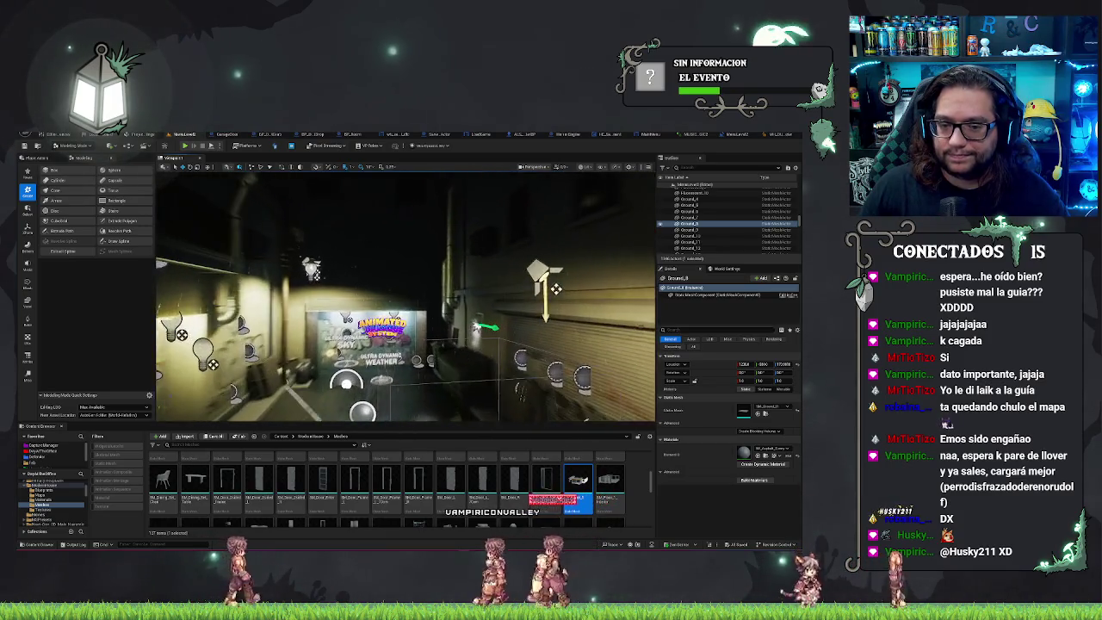
left_click_drag(404, 297, 327, 280)
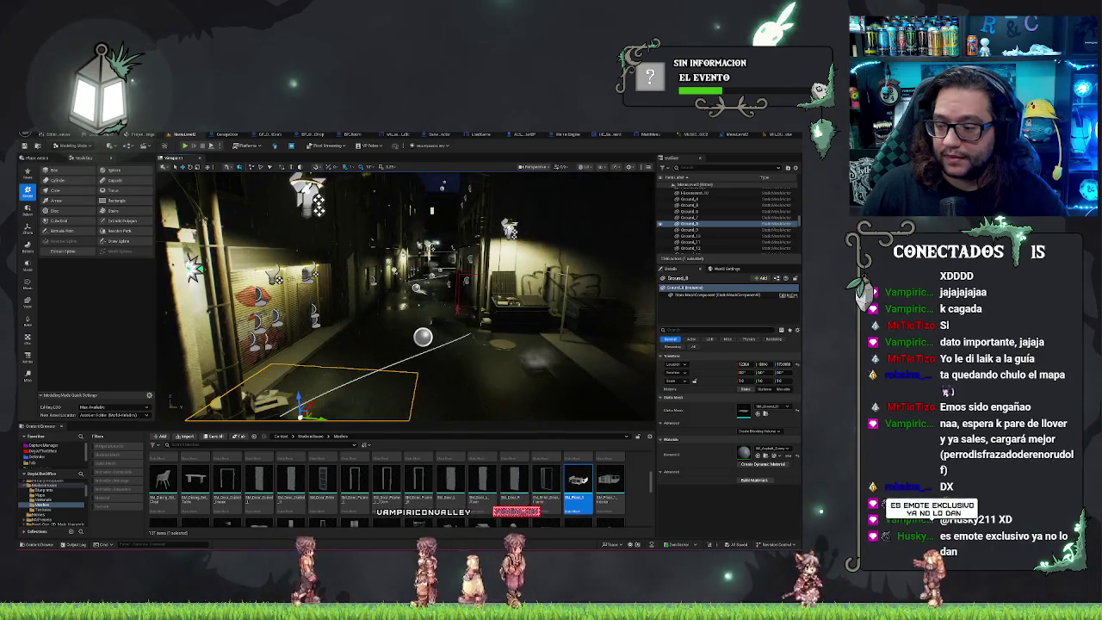